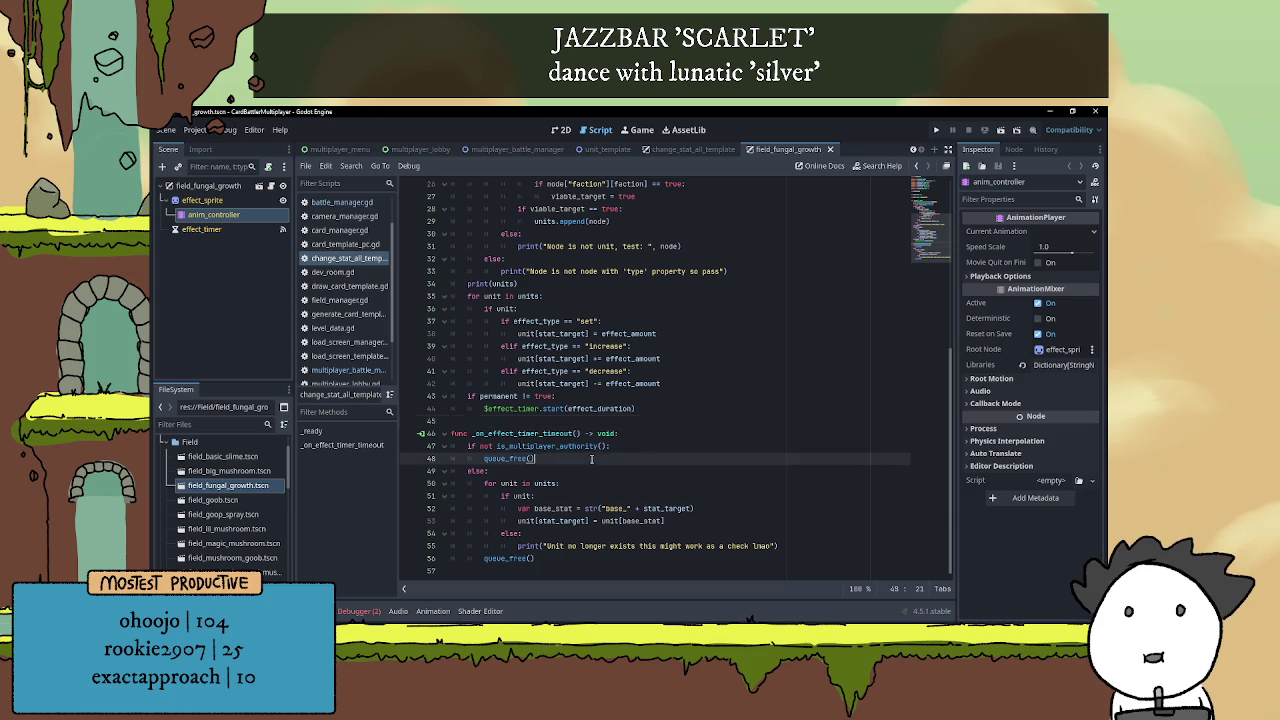
Scroll the field_fungal_growth script to the top and place the cursor on empty line 16
{"action": "scroll", "coordinate": [600, 458], "scroll_direction": "up", "scroll_amount": 8}
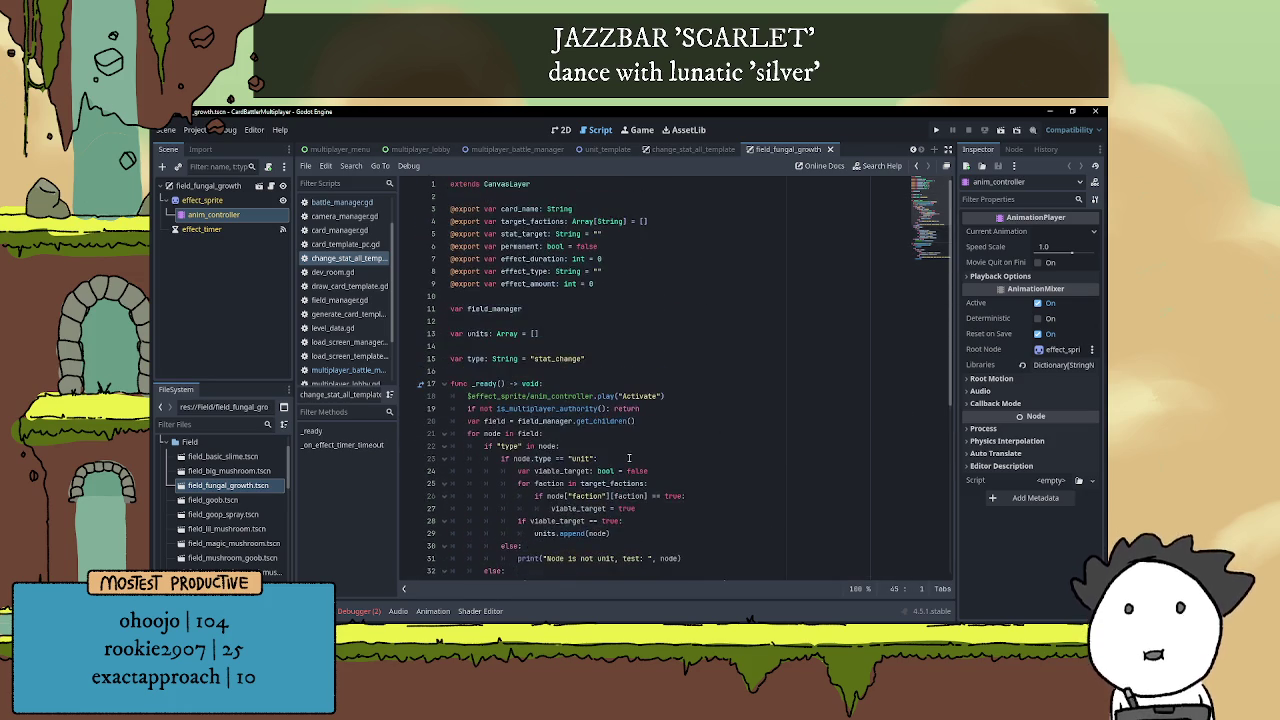
{"action": "left_click", "coordinate": [613, 347]}
{"action": "left_click", "coordinate": [610, 371]}
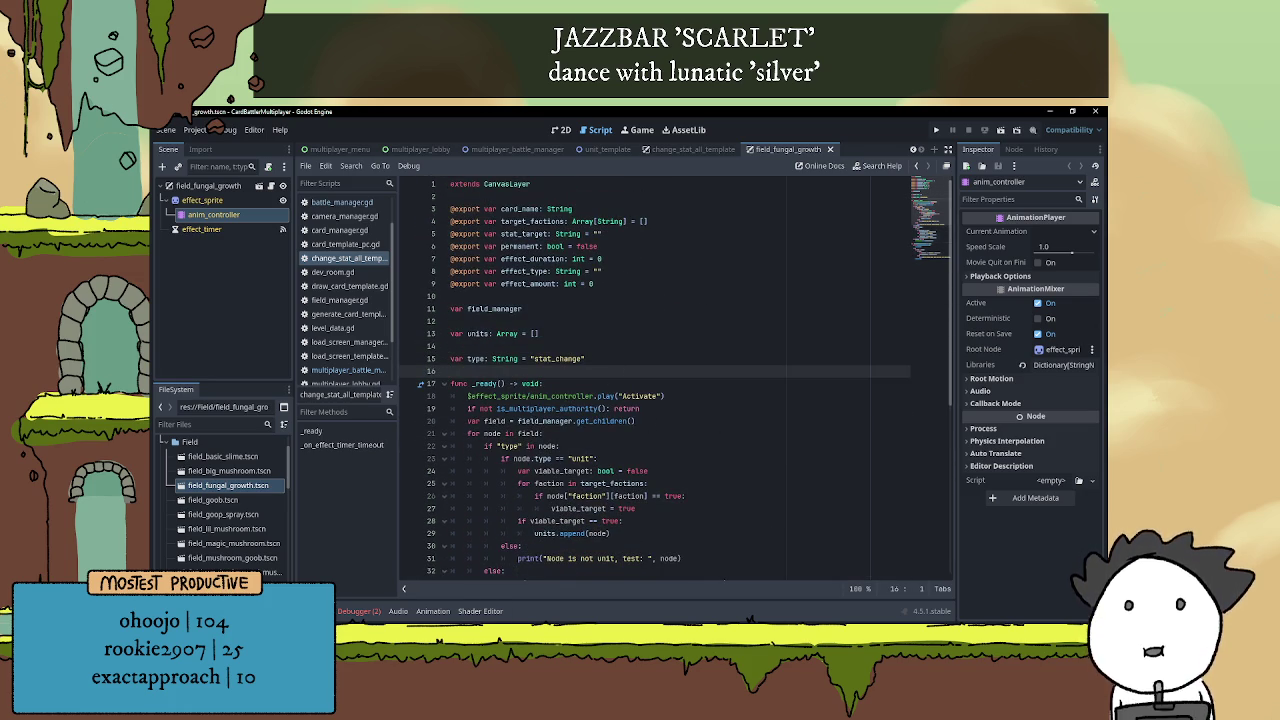
Test-run the project, stop it, and hide the output log
{"action": "left_click", "coordinate": [936, 130]}
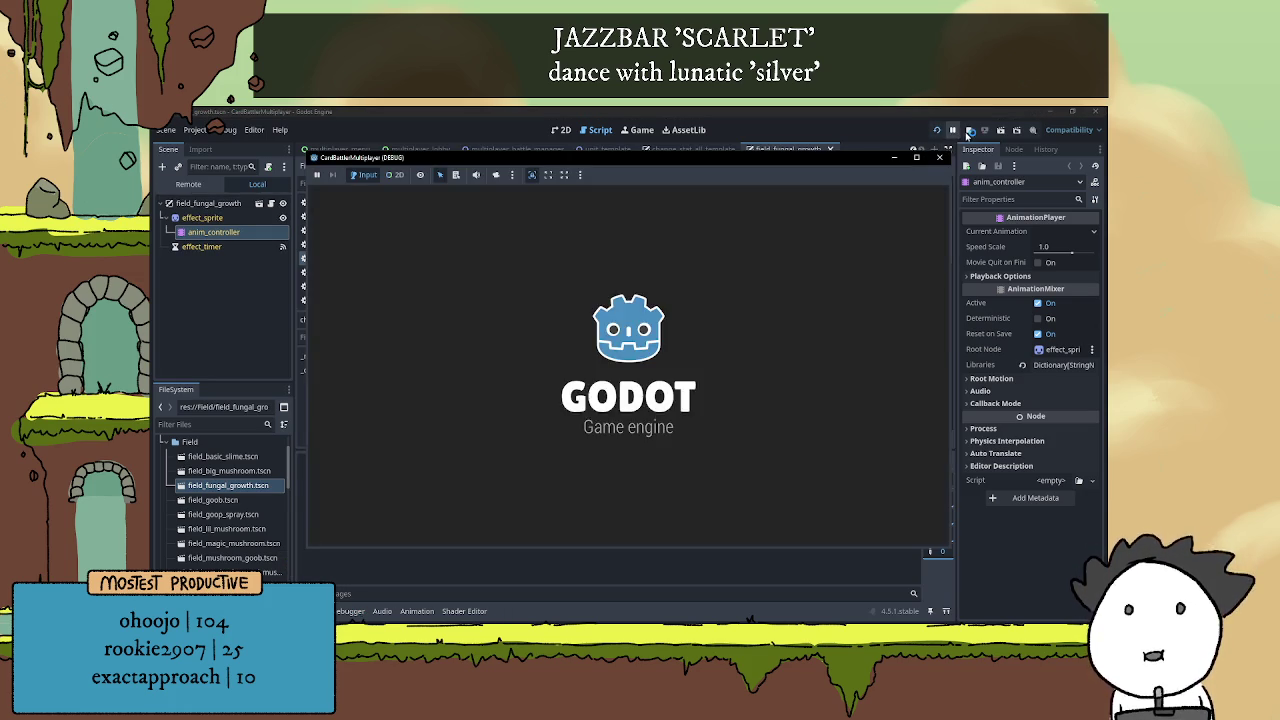
{"action": "left_click", "coordinate": [968, 131]}
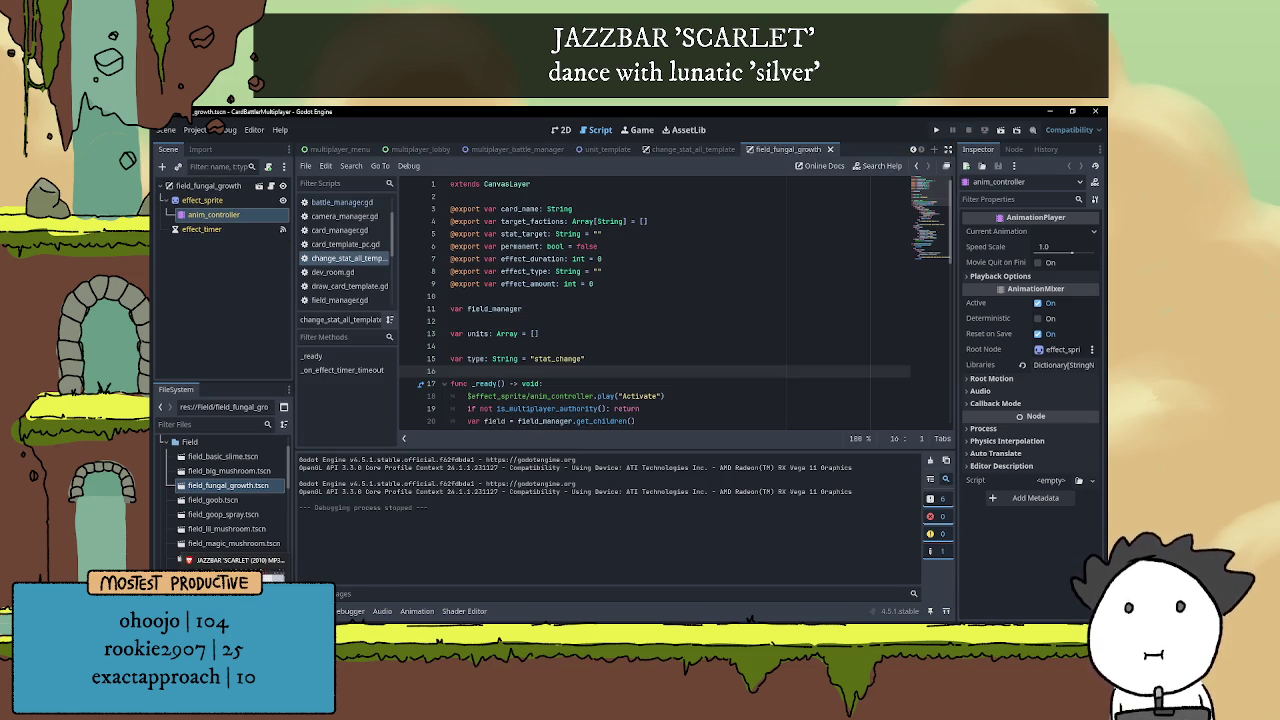
{"action": "key", "text": "ctrl+j"}
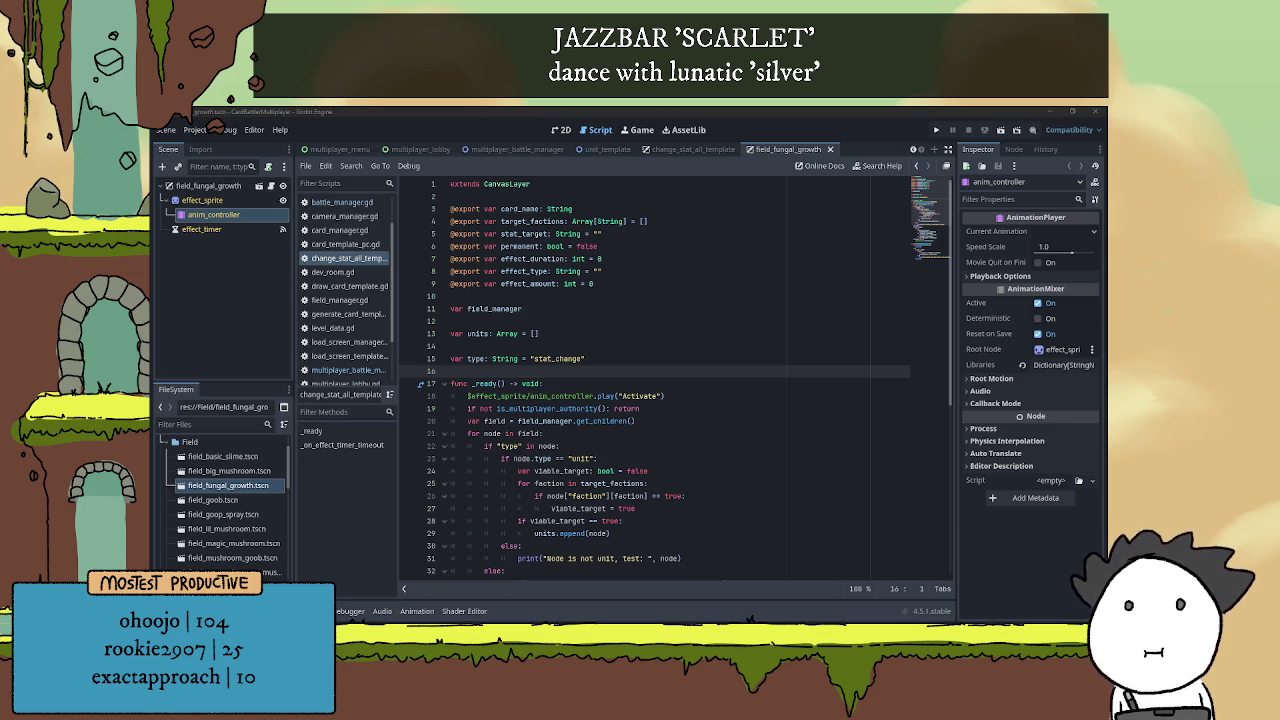
Switch to the browser showing the Aberrant Deviljho wiki page
{"action": "key", "text": "alt+Tab"}
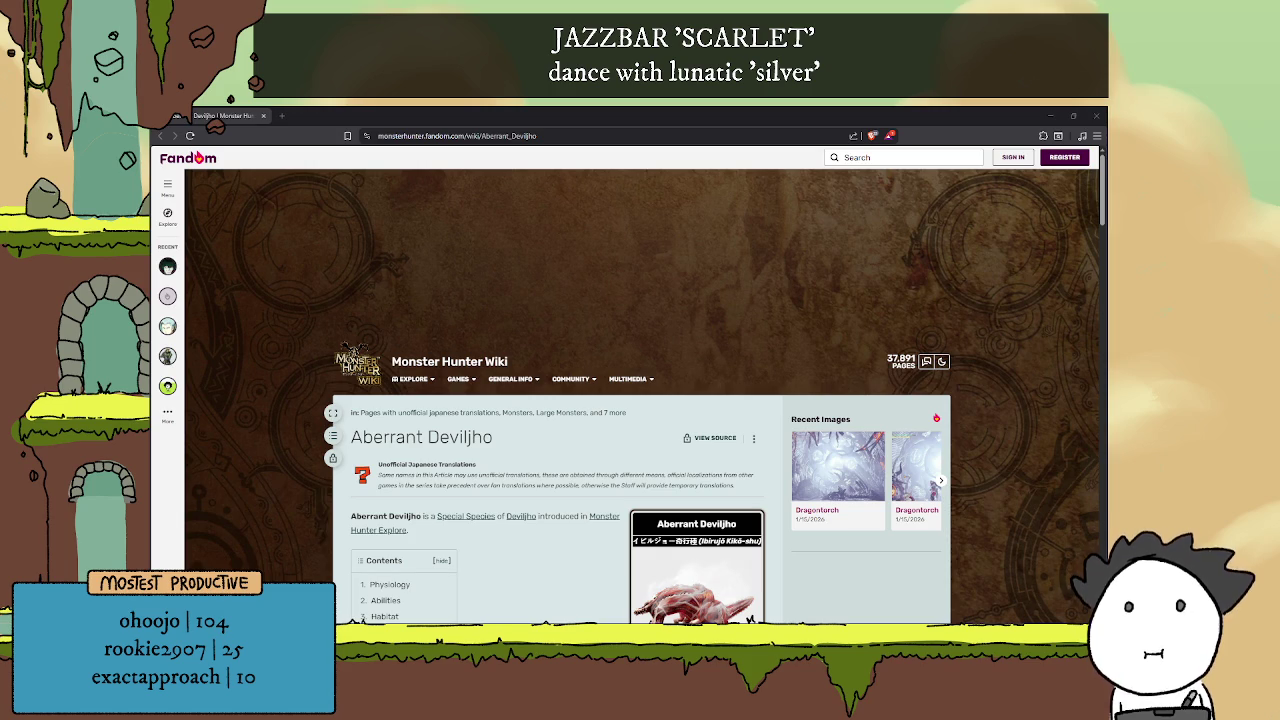
Read down the Aberrant Deviljho page and follow its Monster Hunter Explore link
{"action": "scroll", "coordinate": [587, 395], "scroll_direction": "down", "scroll_amount": 3}
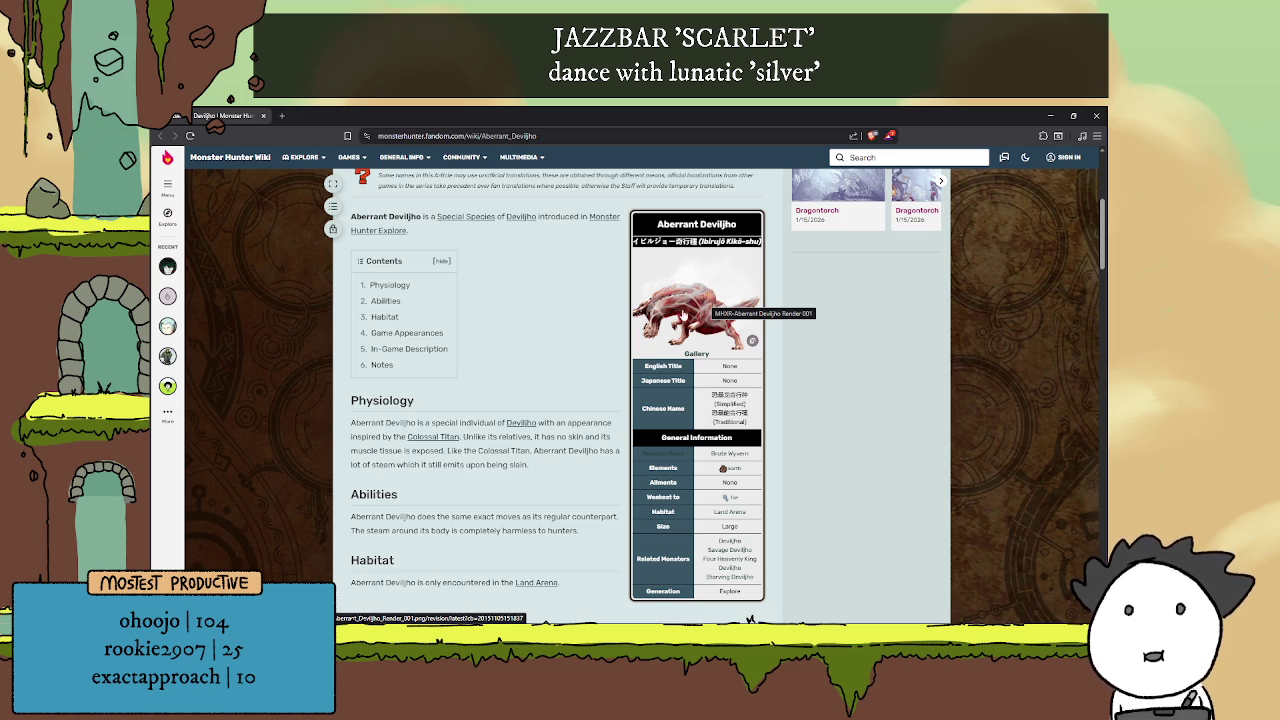
{"action": "scroll", "coordinate": [683, 315], "scroll_direction": "down", "scroll_amount": 1}
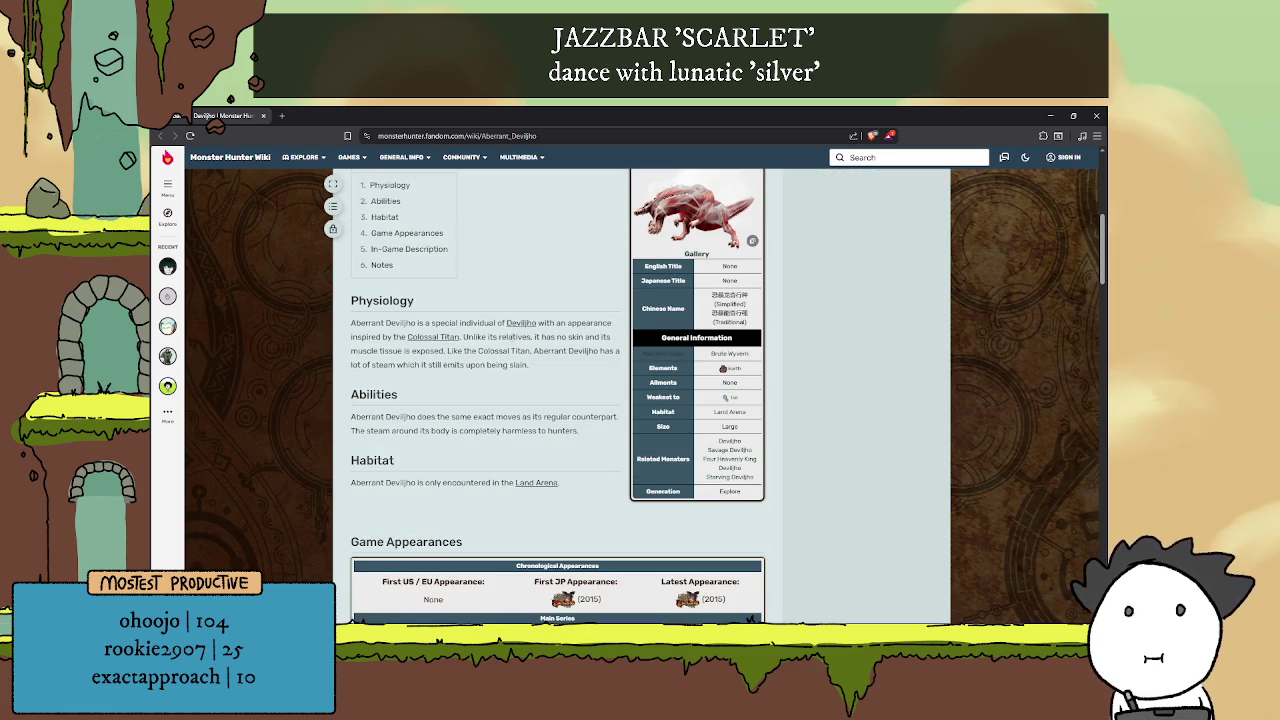
{"action": "scroll", "coordinate": [535, 323], "scroll_direction": "down", "scroll_amount": 2}
{"action": "scroll", "coordinate": [535, 323], "scroll_direction": "up", "scroll_amount": 1}
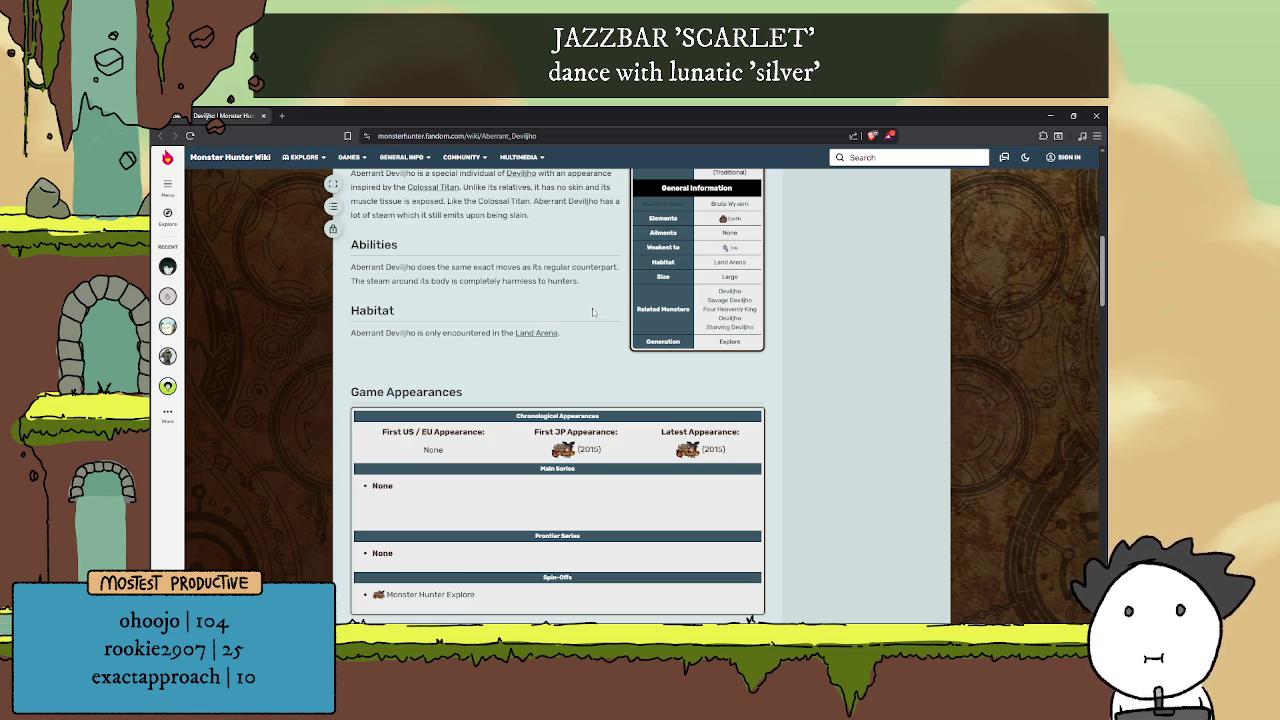
{"action": "scroll", "coordinate": [592, 312], "scroll_direction": "down", "scroll_amount": 2}
{"action": "scroll", "coordinate": [592, 312], "scroll_direction": "down", "scroll_amount": 3}
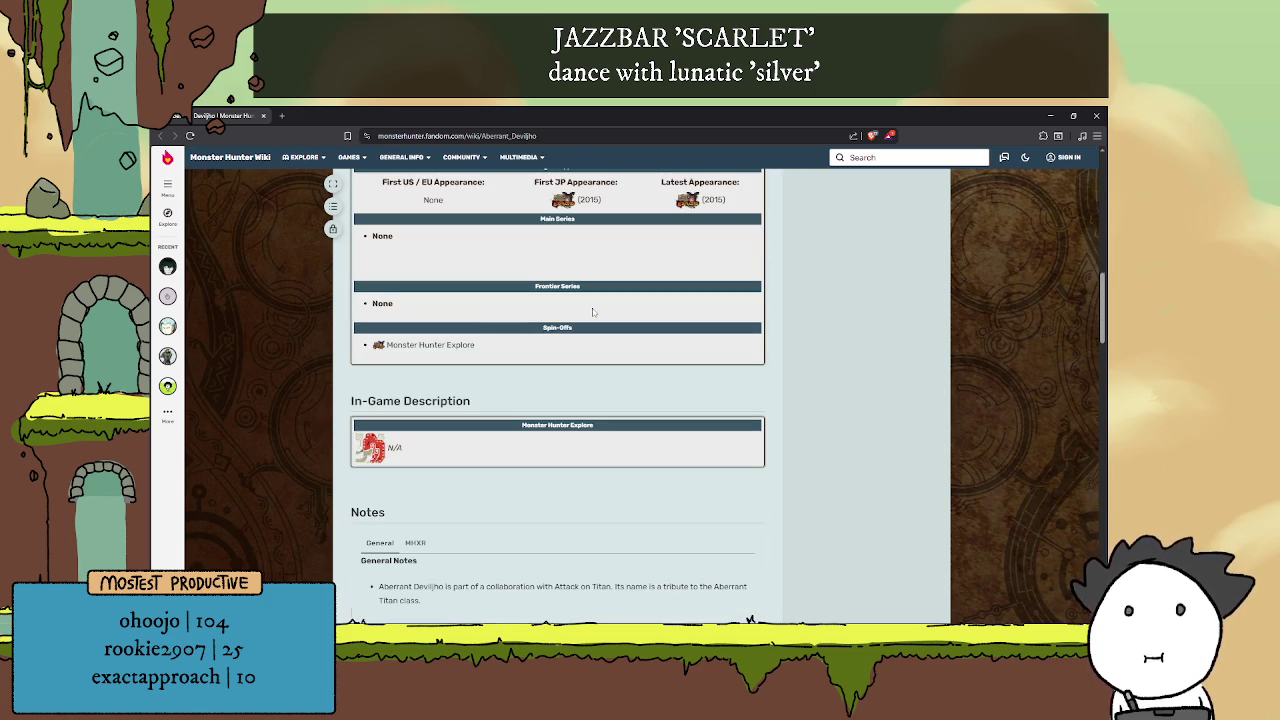
{"action": "scroll", "coordinate": [592, 312], "scroll_direction": "down", "scroll_amount": 5}
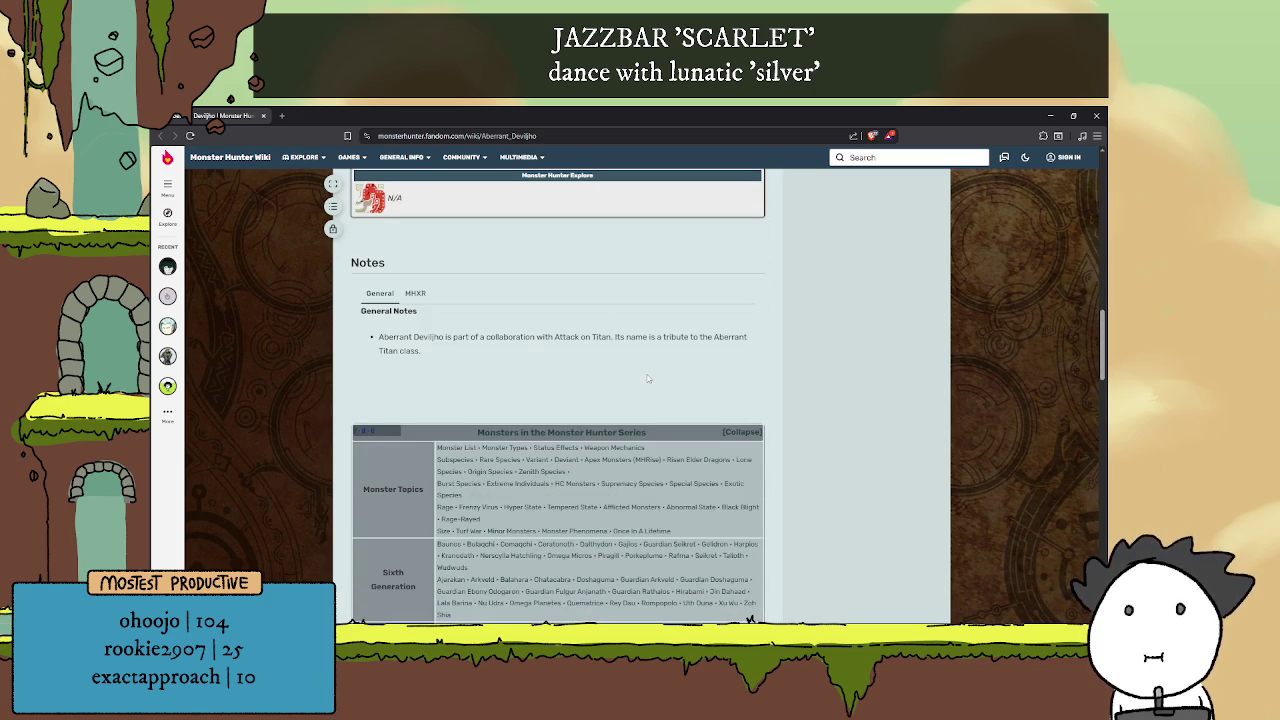
{"action": "scroll", "coordinate": [648, 378], "scroll_direction": "up", "scroll_amount": 15}
{"action": "scroll", "coordinate": [574, 390], "scroll_direction": "down", "scroll_amount": 3}
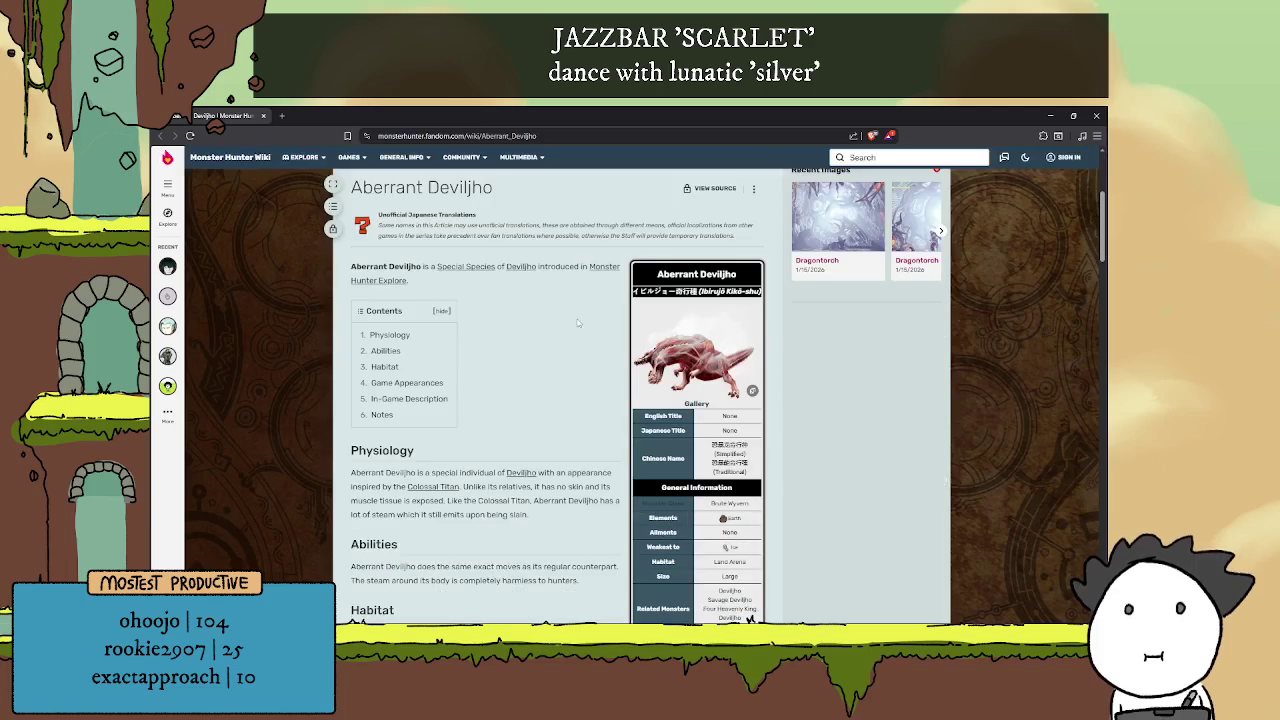
{"action": "left_click", "coordinate": [599, 276]}
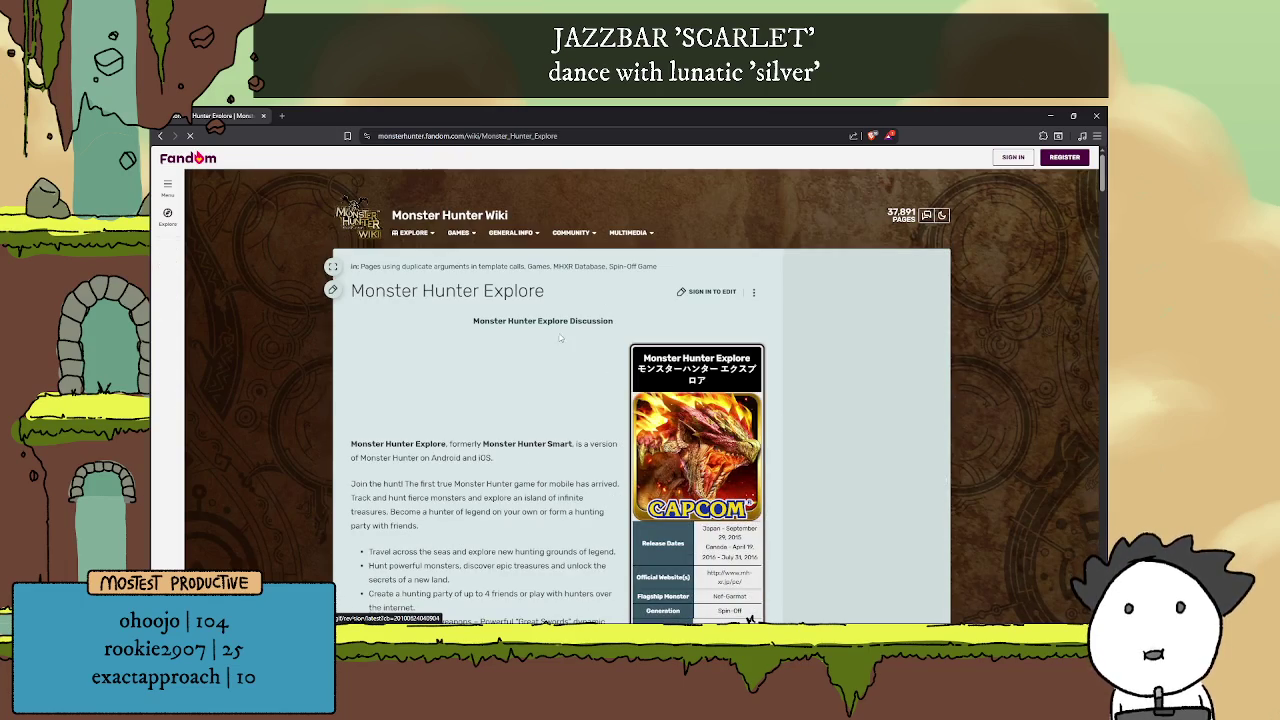
Browse the Monster Hunter Explore article, reloading it once, then minimize the browser
{"action": "scroll", "coordinate": [559, 331], "scroll_direction": "down", "scroll_amount": 2}
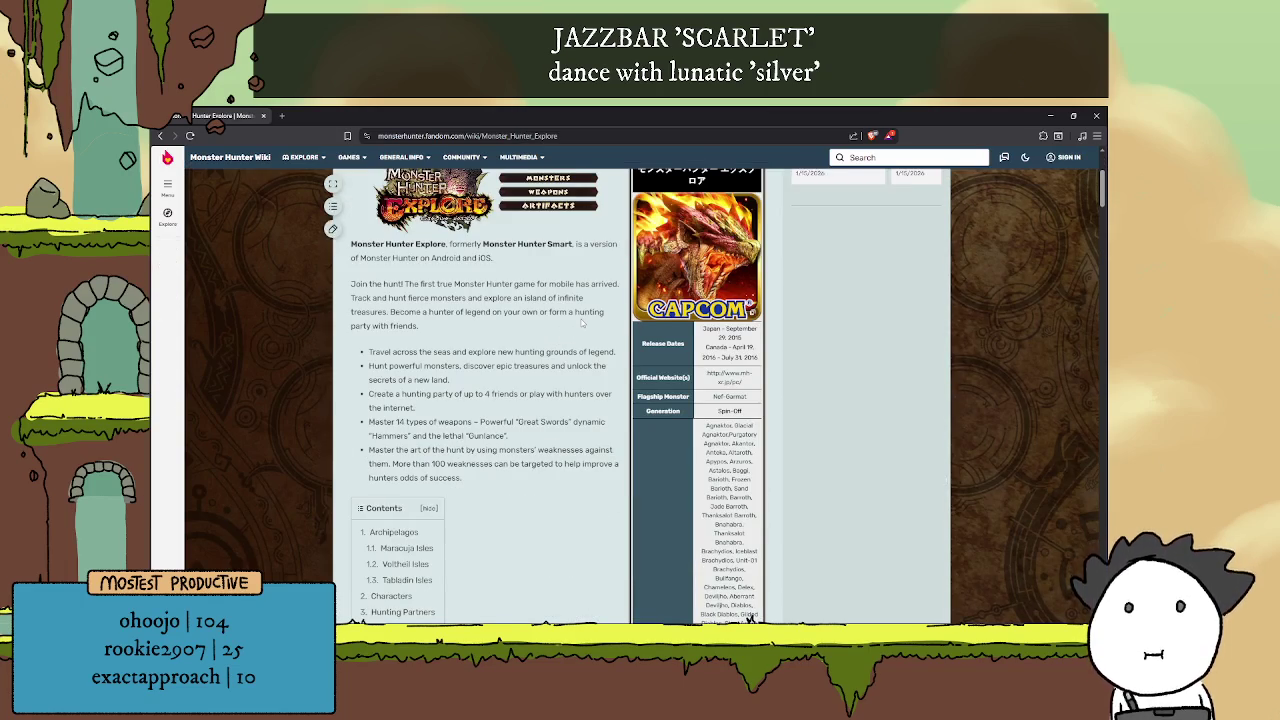
{"action": "scroll", "coordinate": [621, 310], "scroll_direction": "down", "scroll_amount": 10}
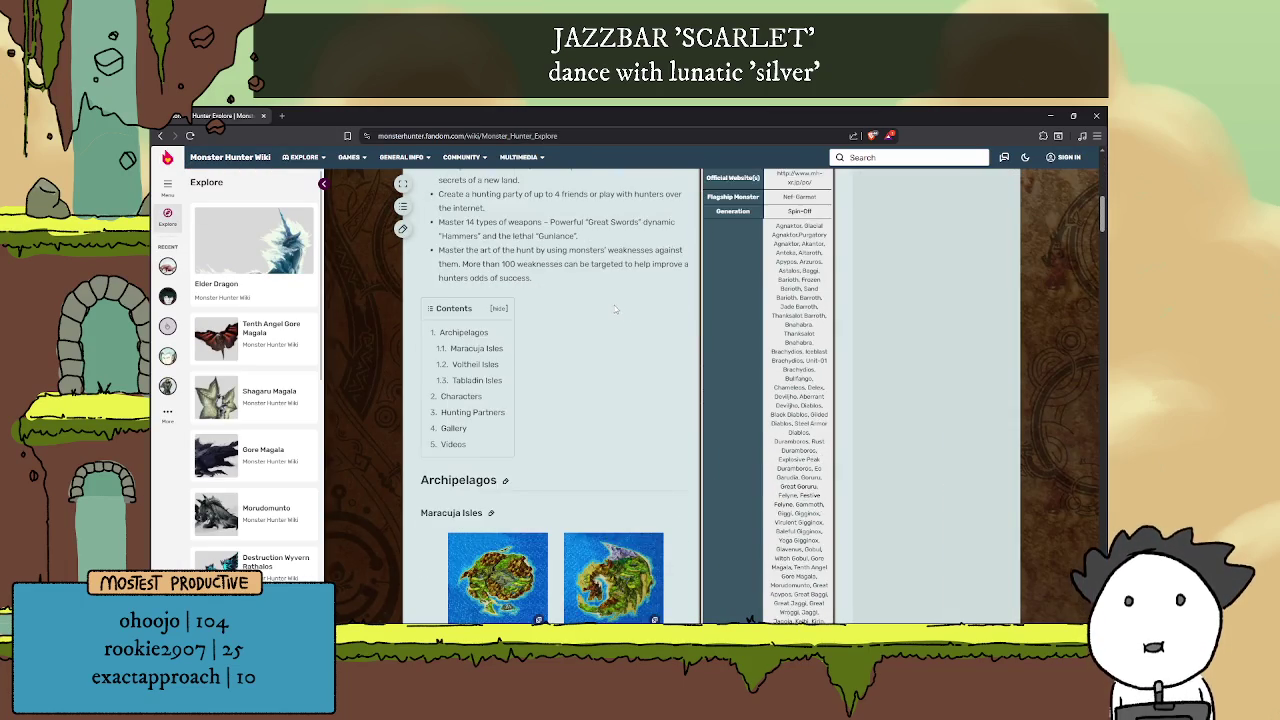
{"action": "scroll", "coordinate": [623, 313], "scroll_direction": "down", "scroll_amount": 10}
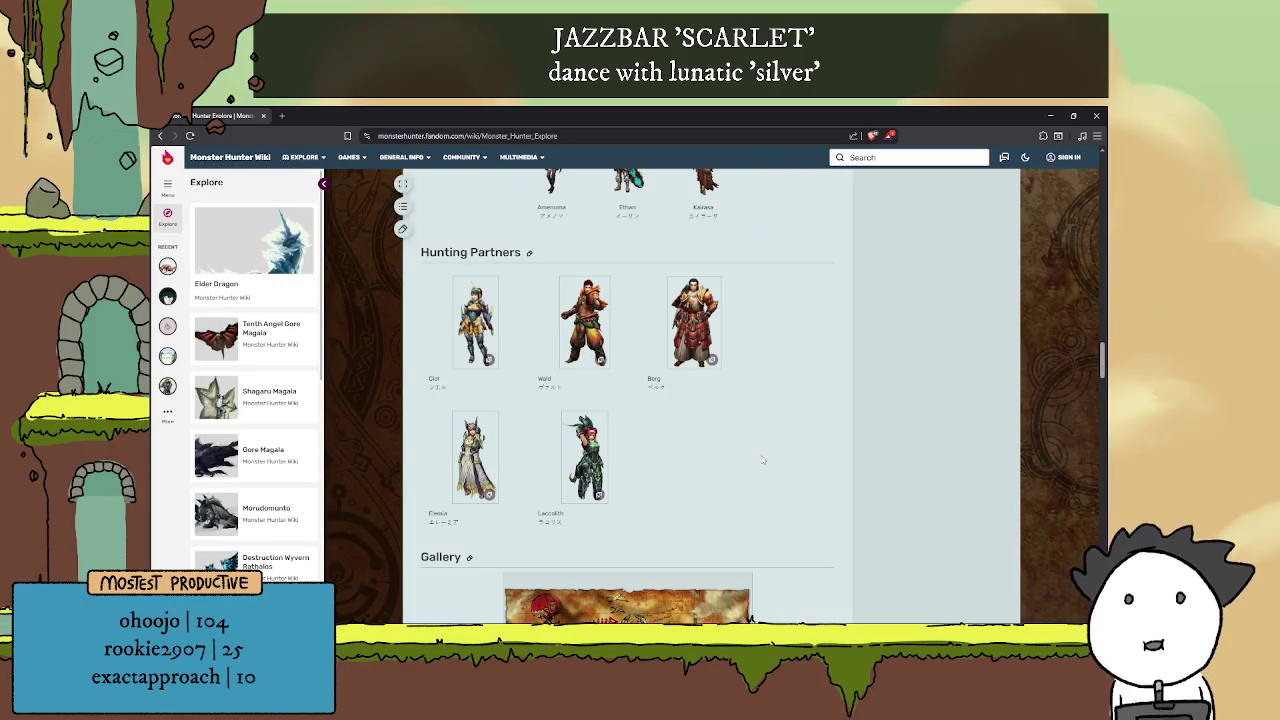
{"action": "key", "text": "F5"}
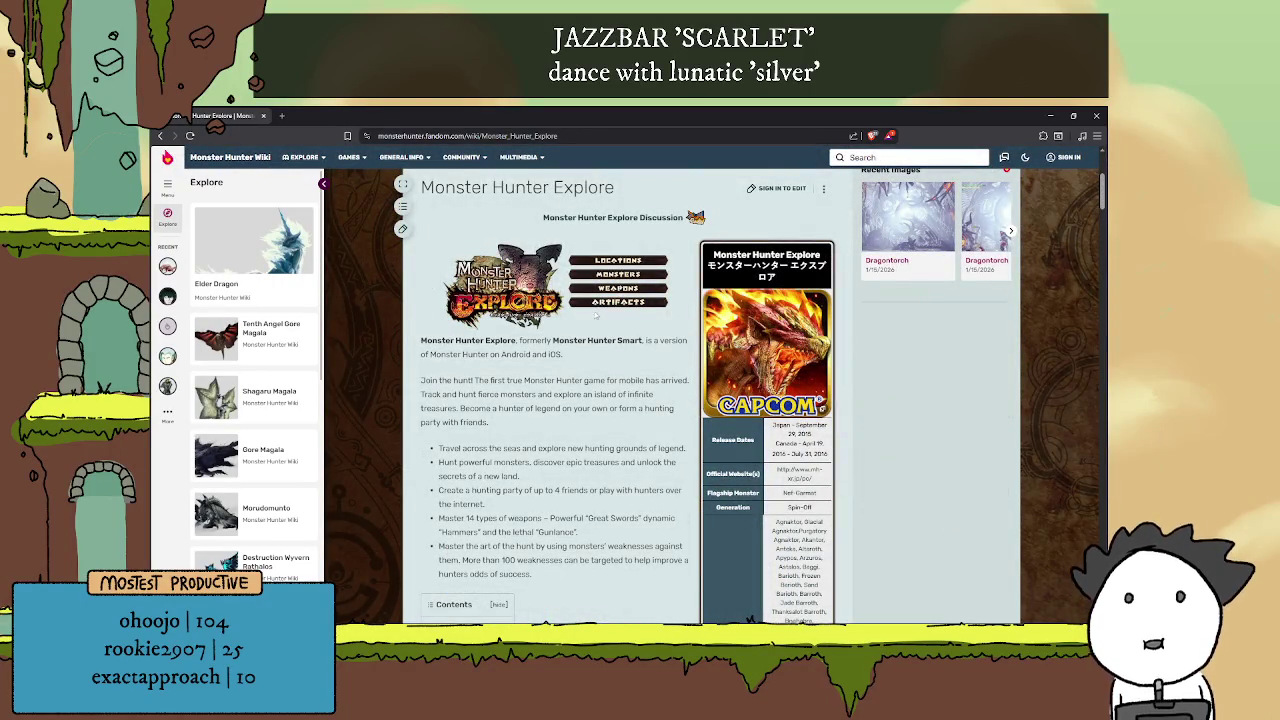
{"action": "scroll", "coordinate": [709, 350], "scroll_direction": "down", "scroll_amount": 3}
{"action": "scroll", "coordinate": [723, 380], "scroll_direction": "down", "scroll_amount": 4}
{"action": "scroll", "coordinate": [724, 384], "scroll_direction": "down", "scroll_amount": 10}
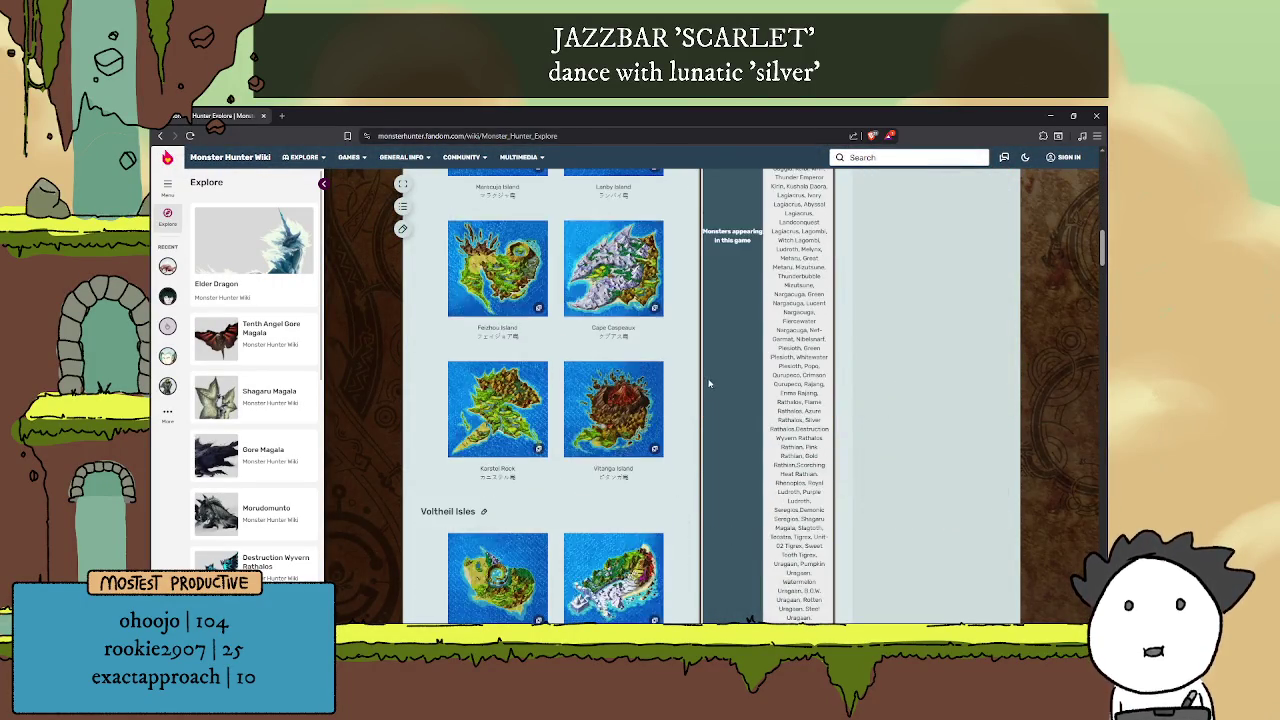
{"action": "scroll", "coordinate": [710, 366], "scroll_direction": "down", "scroll_amount": 10}
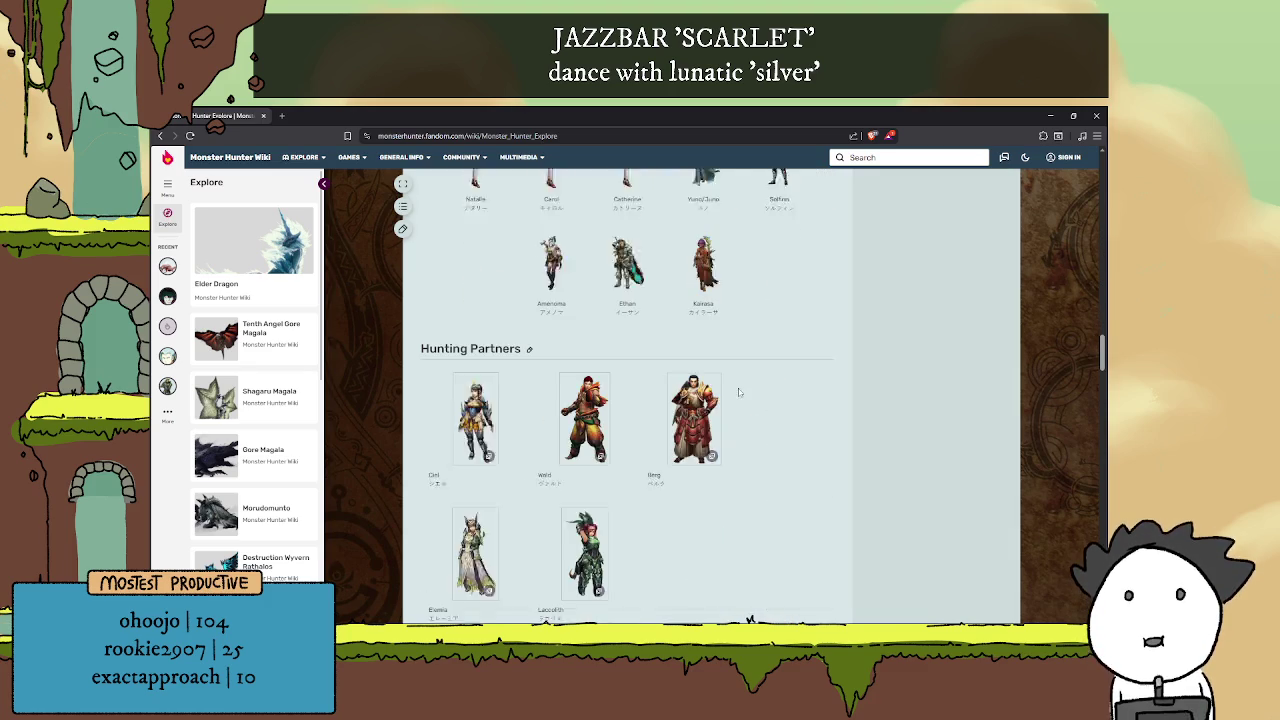
{"action": "scroll", "coordinate": [760, 370], "scroll_direction": "down", "scroll_amount": 7}
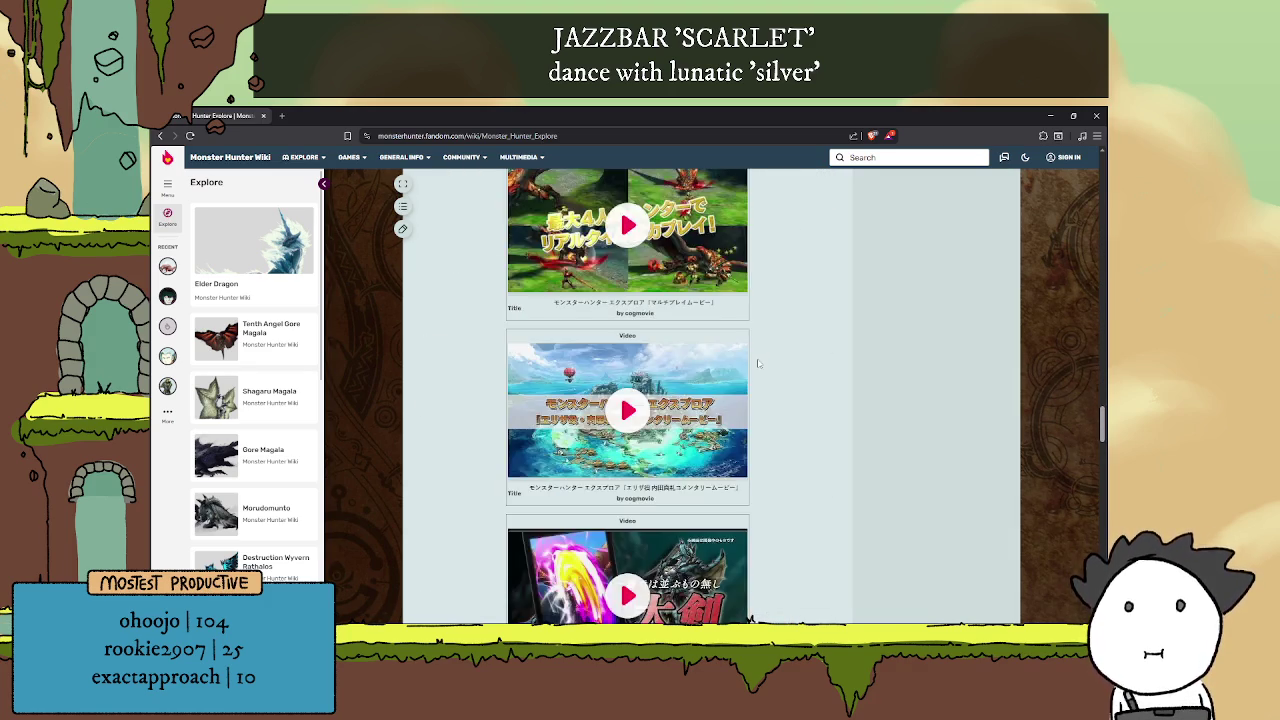
{"action": "scroll", "coordinate": [768, 369], "scroll_direction": "down", "scroll_amount": 8}
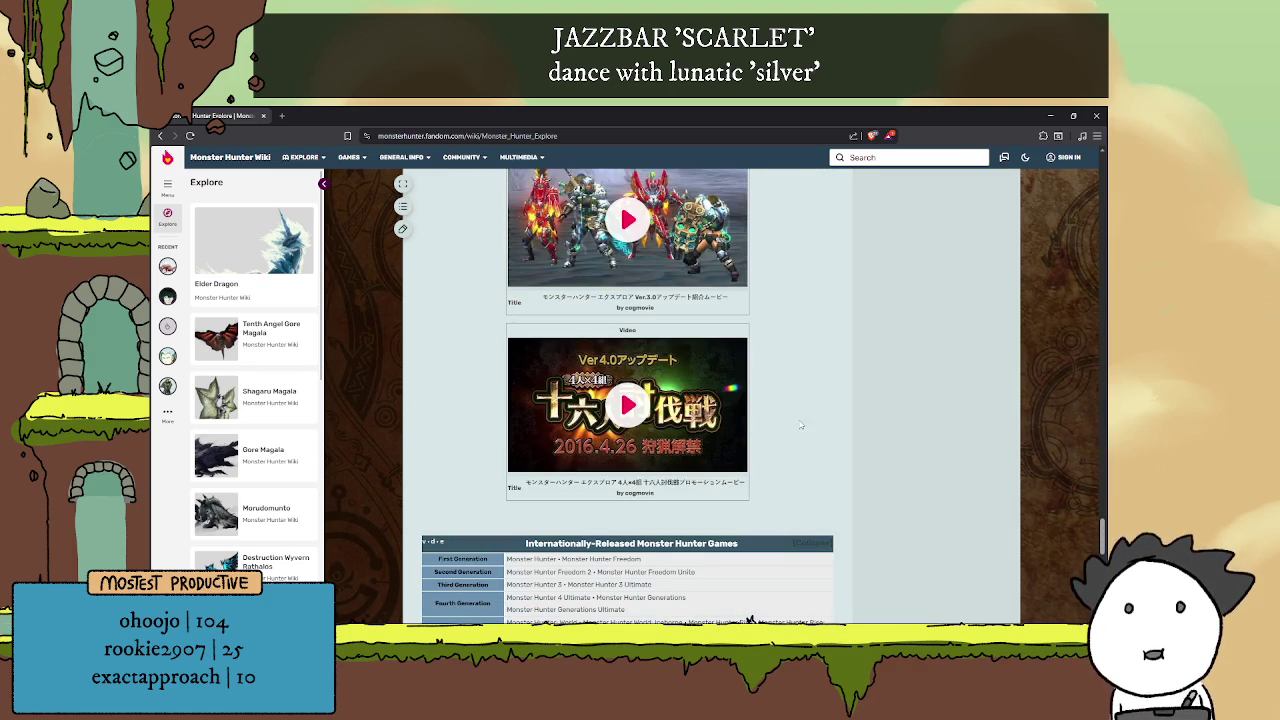
{"action": "left_click", "coordinate": [264, 116]}
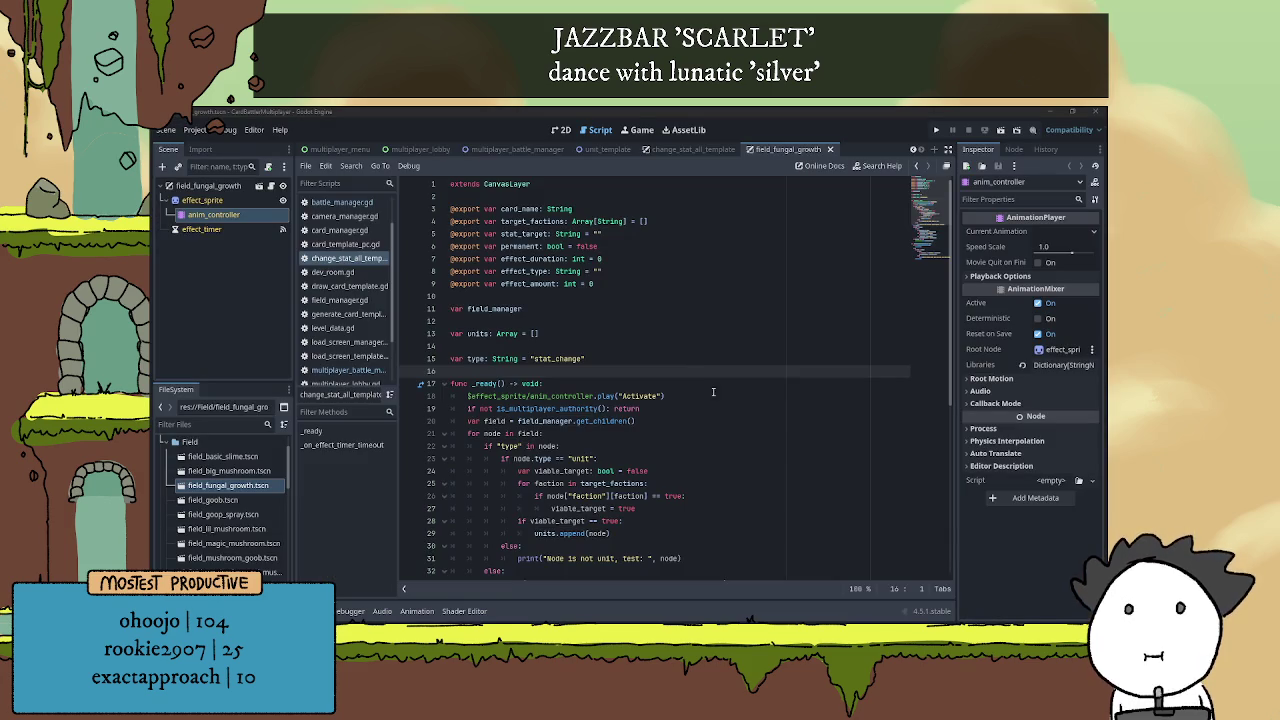
Refocus the field_fungal_growth script at line 16 and scroll through it
{"action": "left_click", "coordinate": [606, 347]}
{"action": "left_click", "coordinate": [606, 366]}
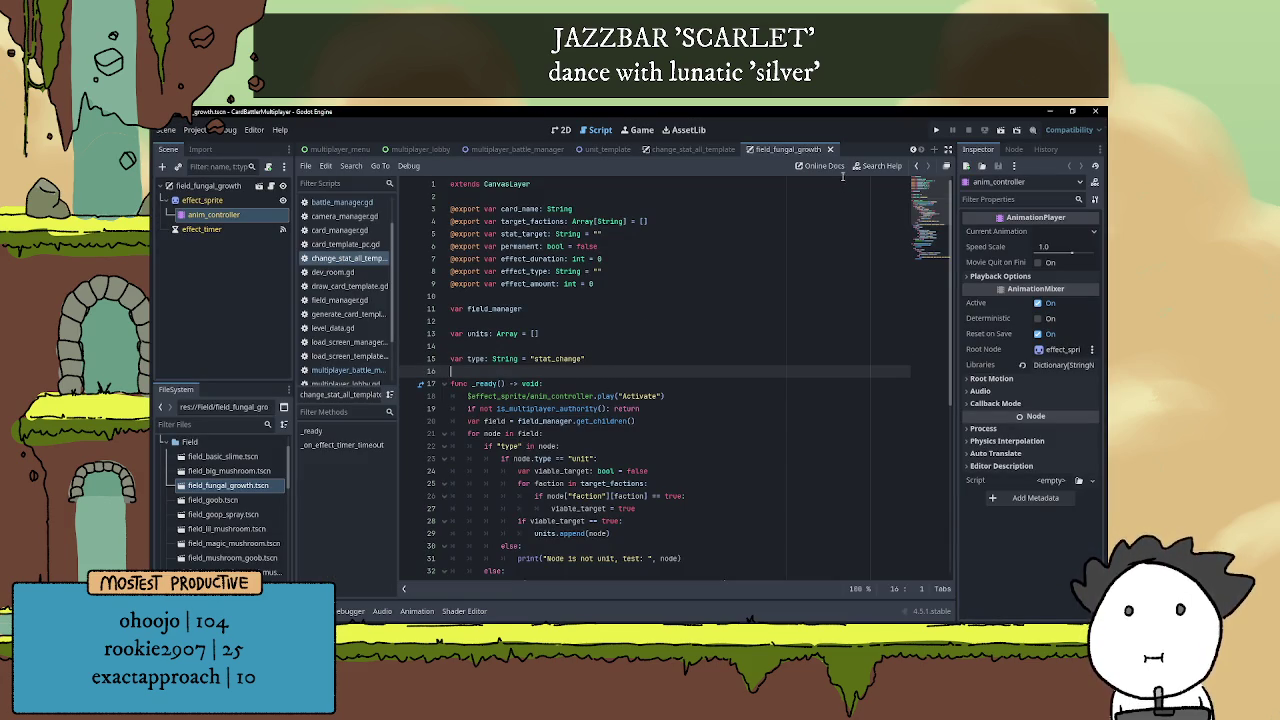
{"action": "scroll", "coordinate": [740, 384], "scroll_direction": "down", "scroll_amount": 5}
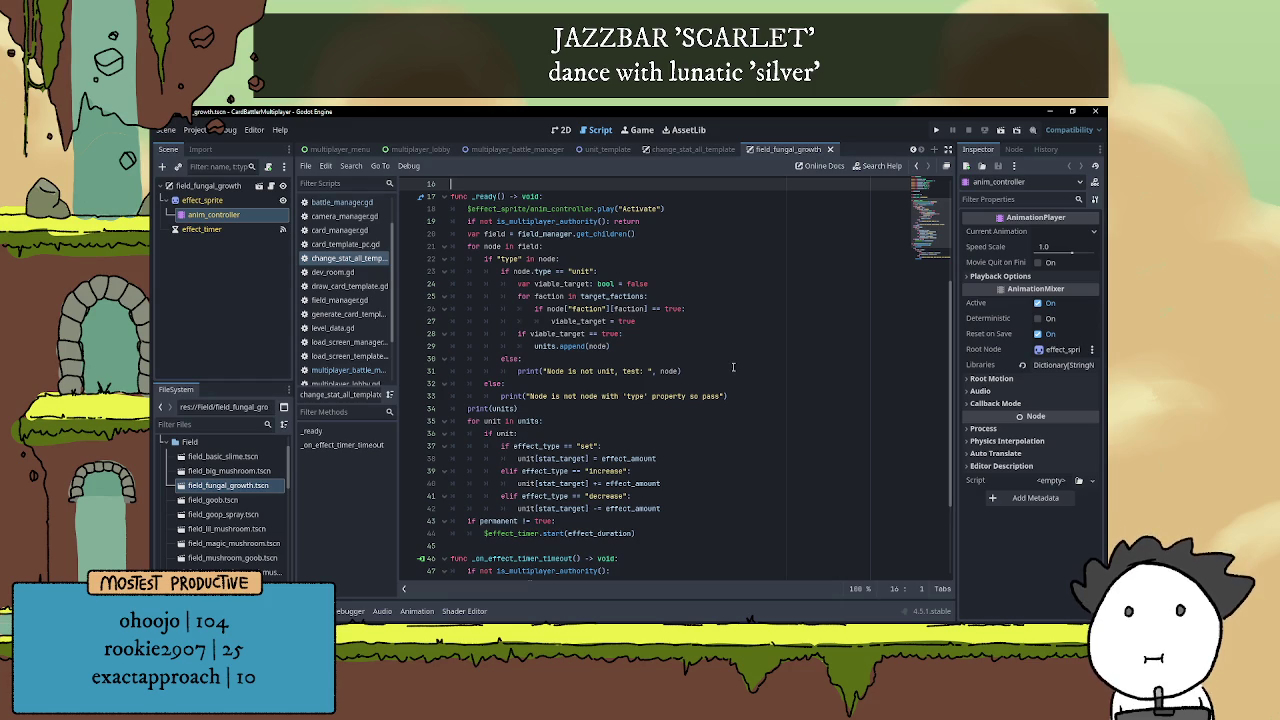
{"action": "scroll", "coordinate": [734, 365], "scroll_direction": "down", "scroll_amount": 3}
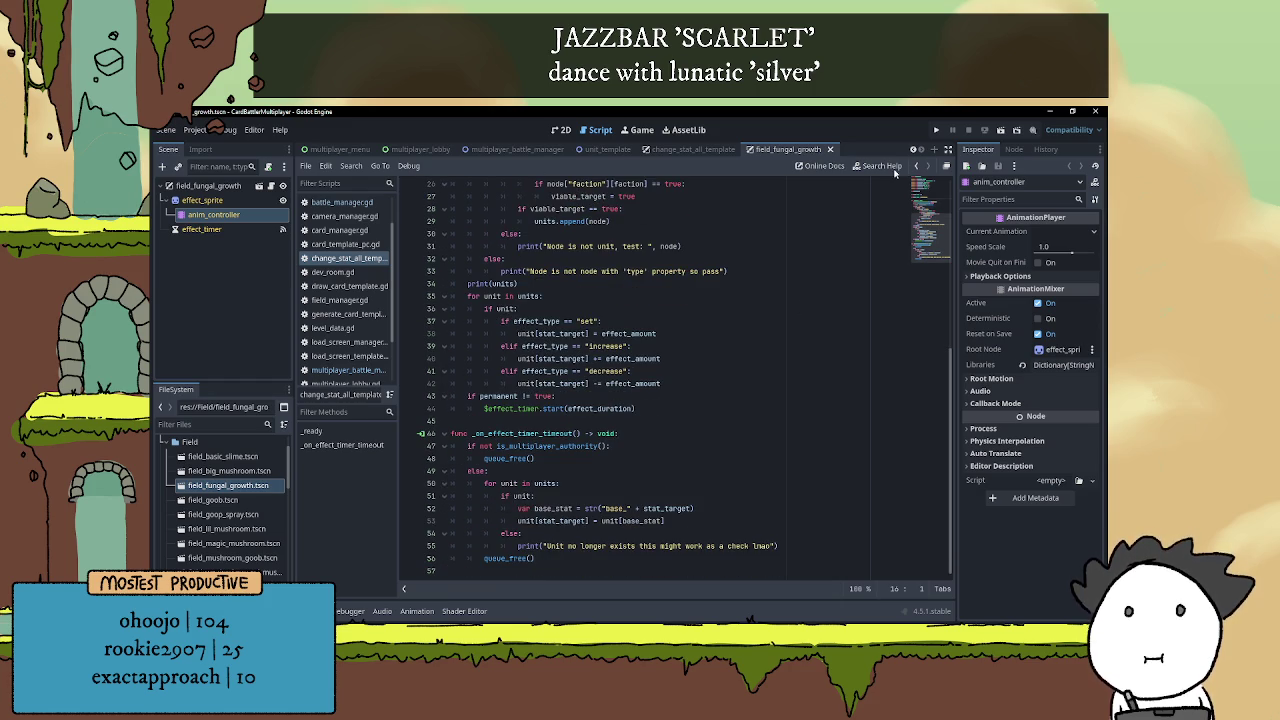
Close the field_fungal_growth and change_stat_all_template scenes, selecting the unit_template root node
{"action": "left_click", "coordinate": [830, 149]}
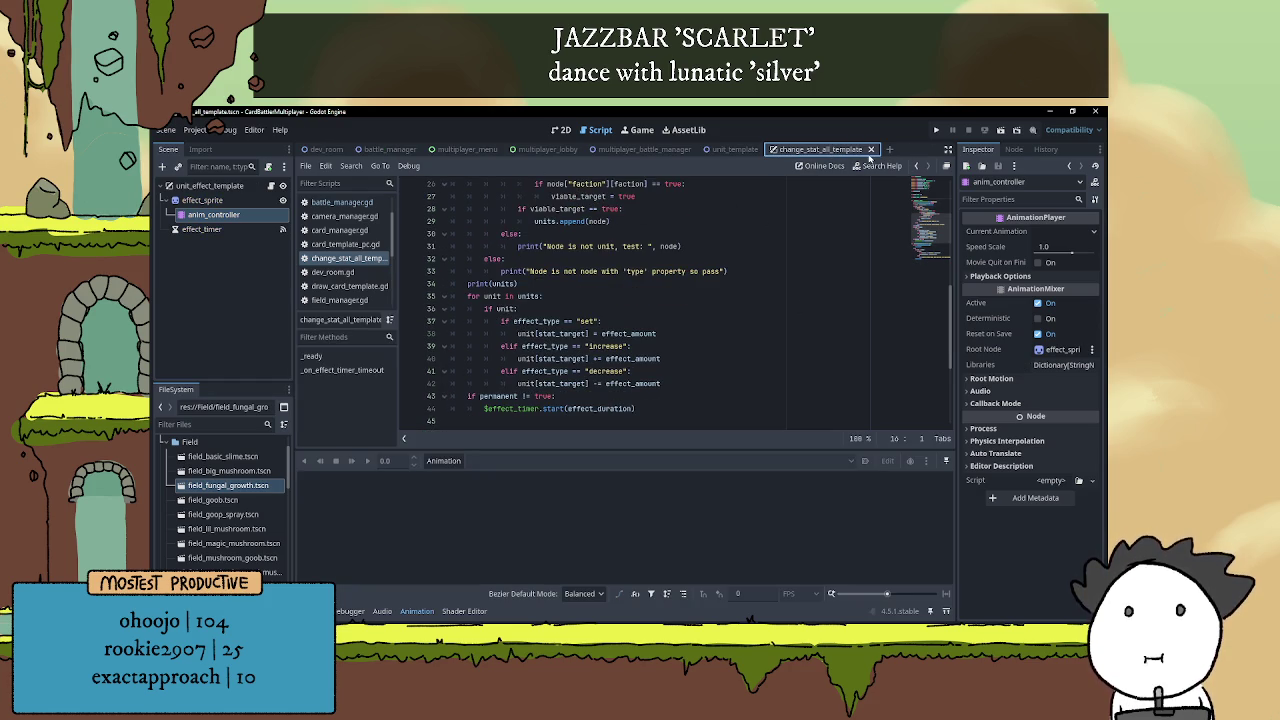
{"action": "left_click", "coordinate": [205, 229]}
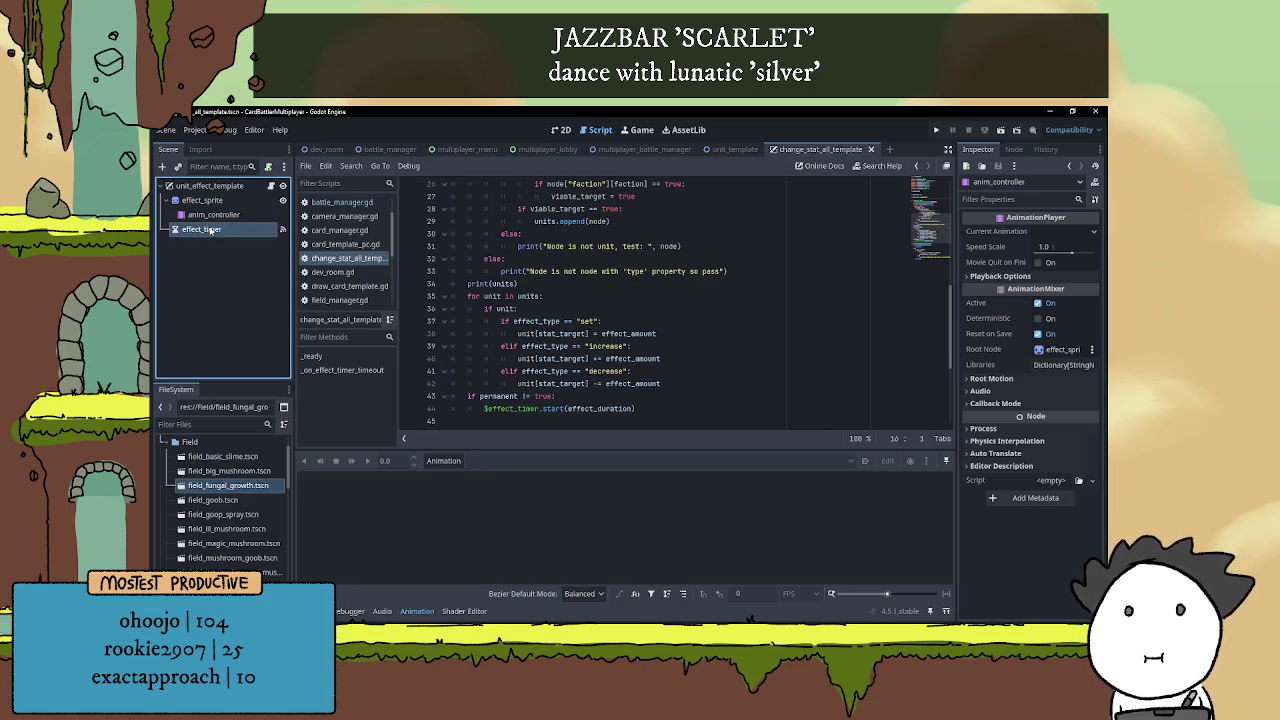
{"action": "left_click", "coordinate": [212, 187]}
{"action": "left_click", "coordinate": [870, 149]}
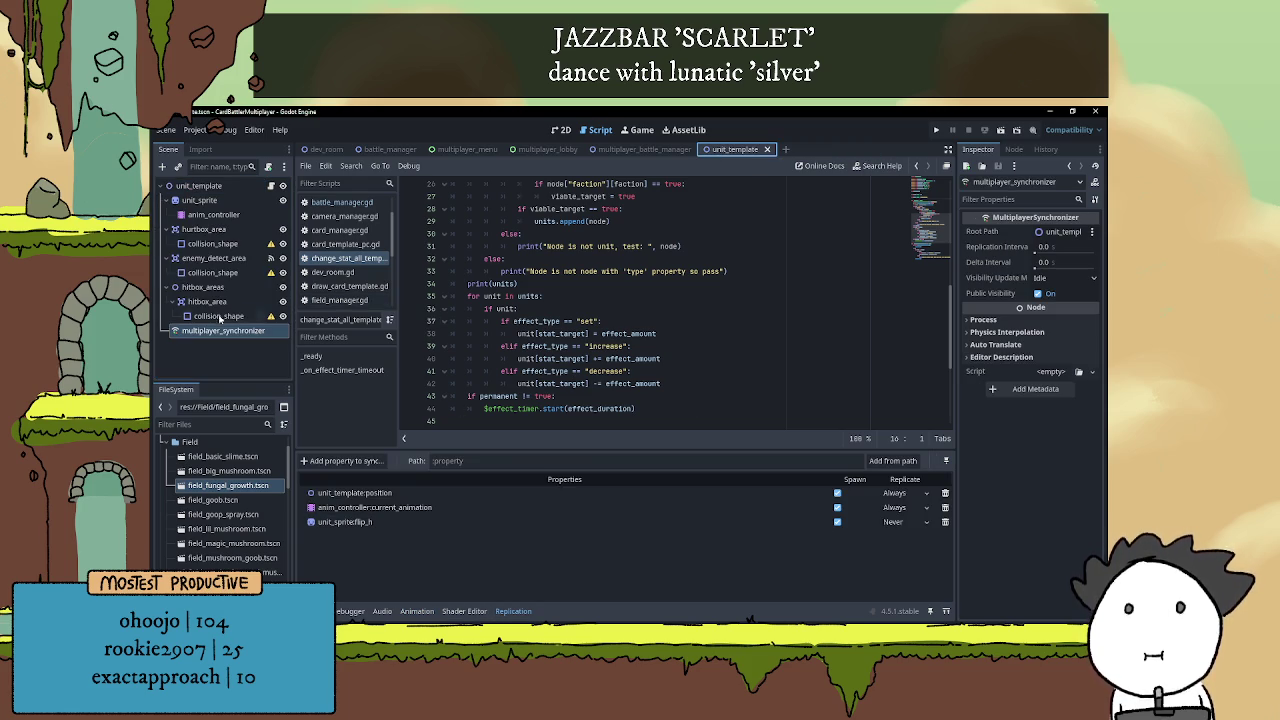
{"action": "left_click", "coordinate": [199, 186]}
Add unit_sprite's offset to the multiplayer_synchronizer replication list with Replicate set to Never
{"action": "left_click", "coordinate": [214, 332]}
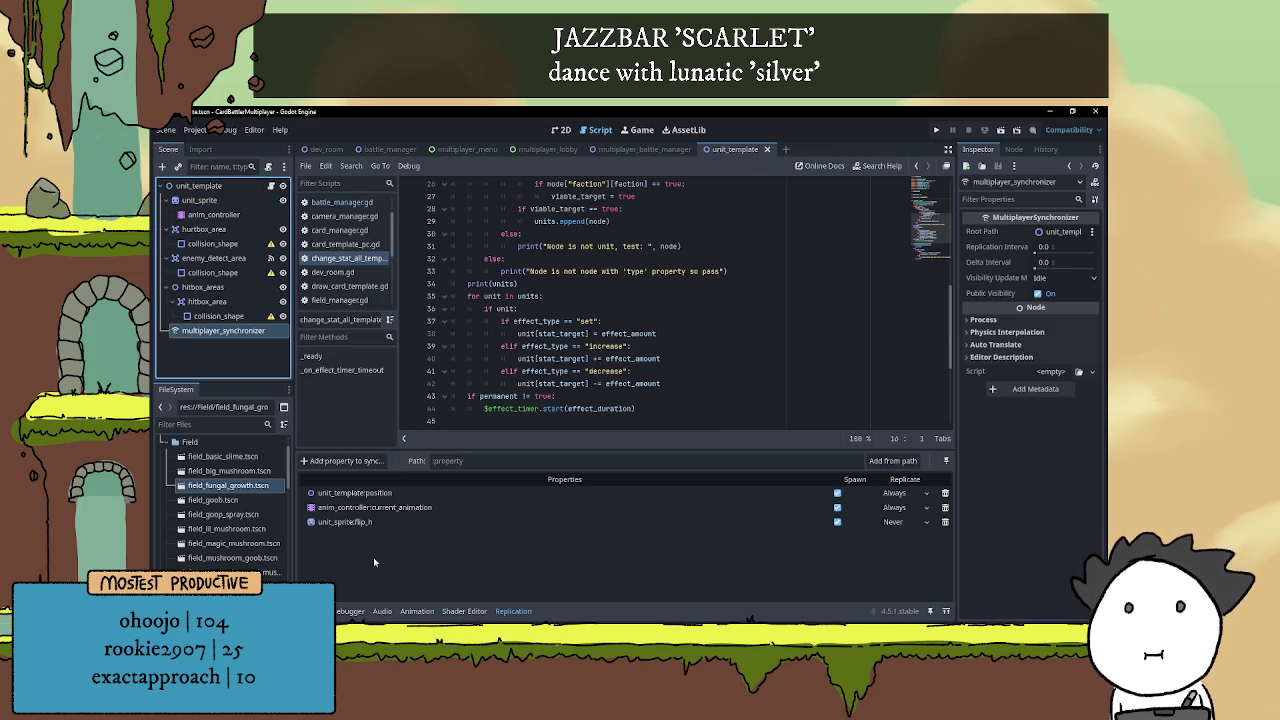
{"action": "left_click", "coordinate": [342, 460]}
{"action": "left_click", "coordinate": [599, 262]}
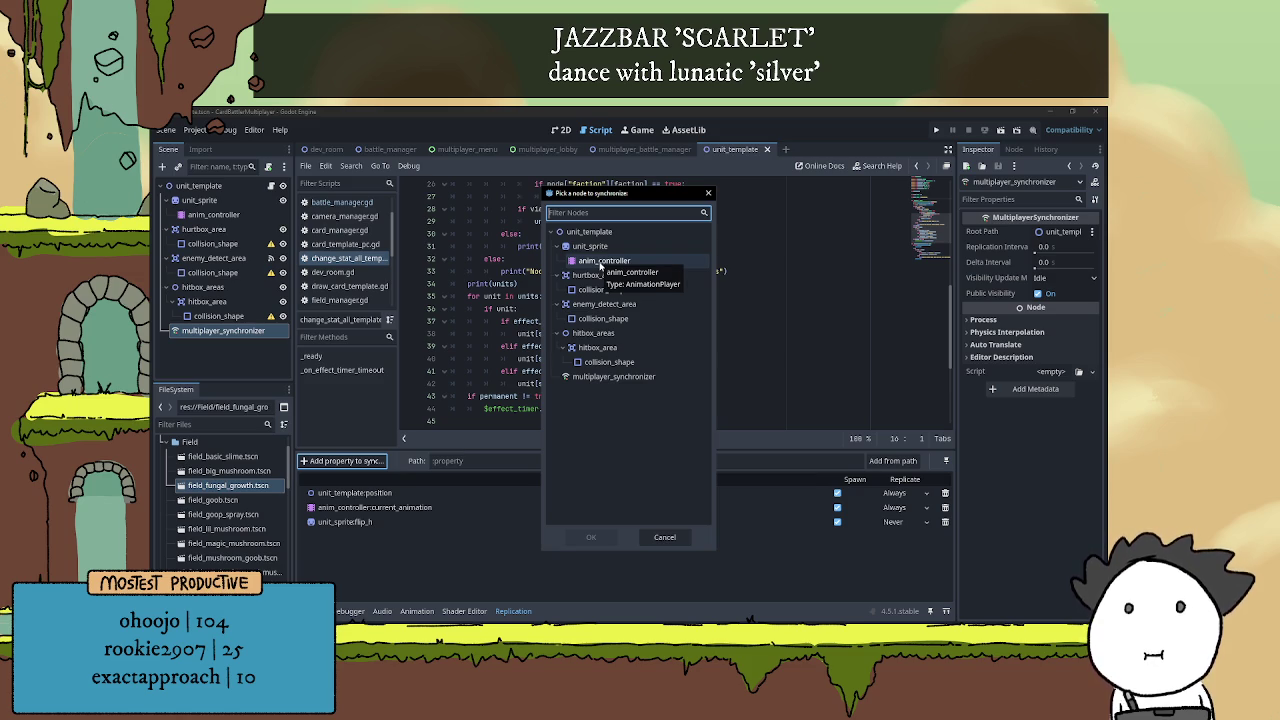
{"action": "left_click", "coordinate": [604, 246]}
{"action": "left_click", "coordinate": [592, 537]}
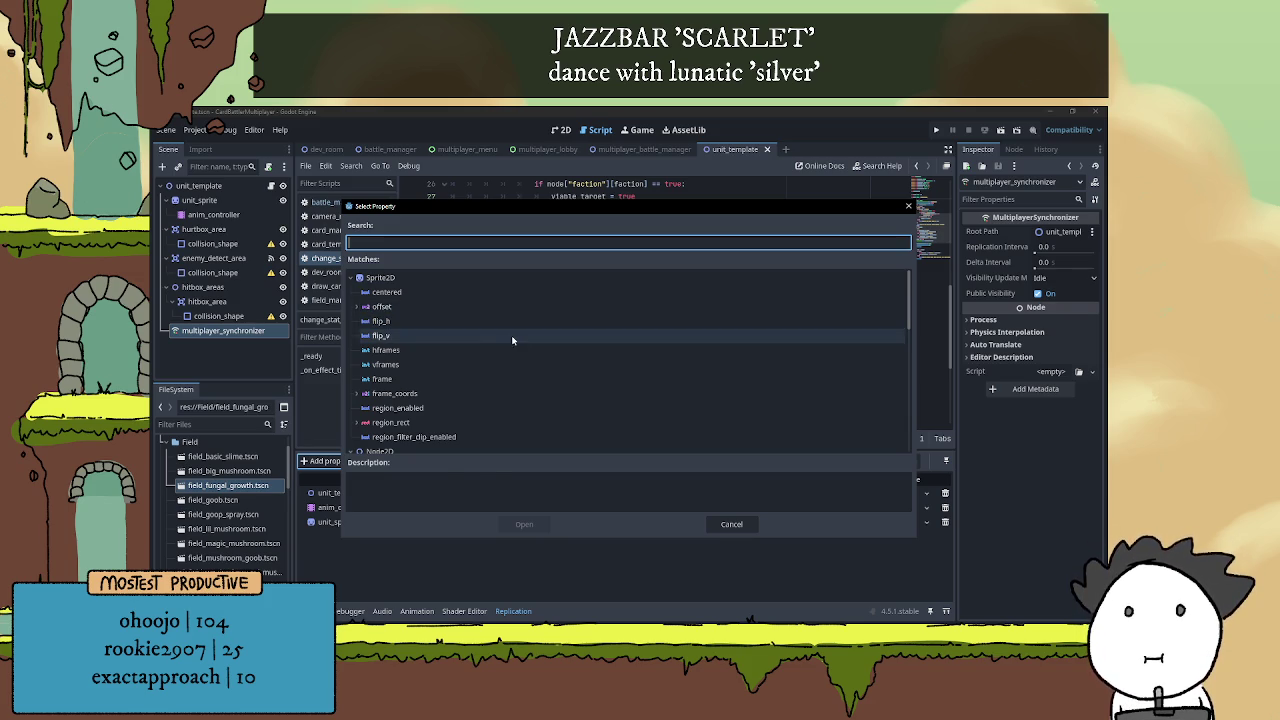
{"action": "left_click", "coordinate": [481, 306]}
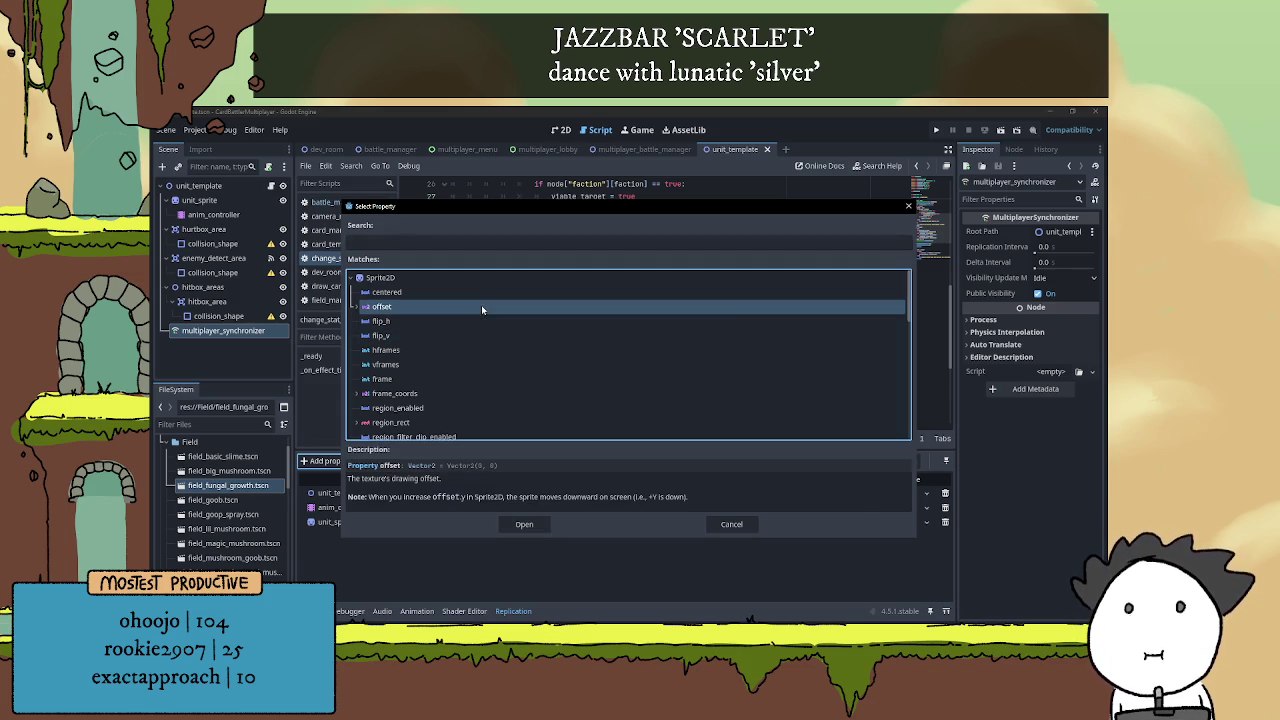
{"action": "left_click", "coordinate": [524, 524]}
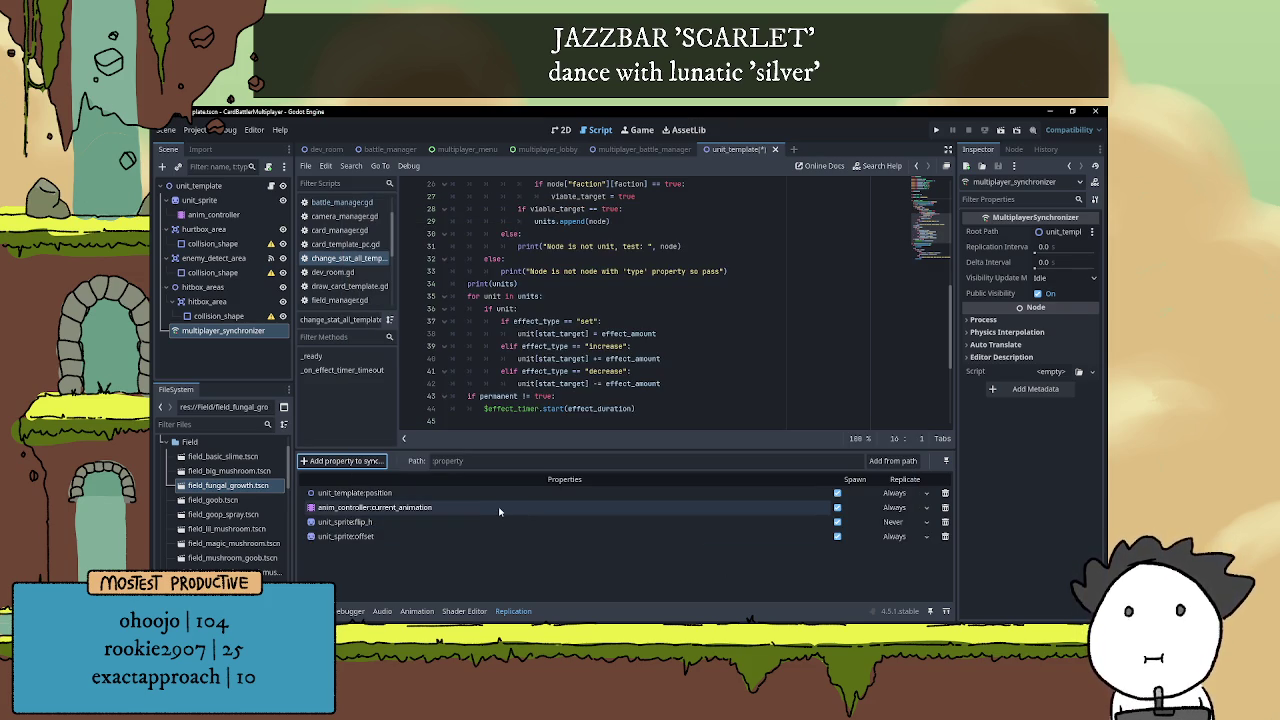
{"action": "left_click", "coordinate": [903, 567]}
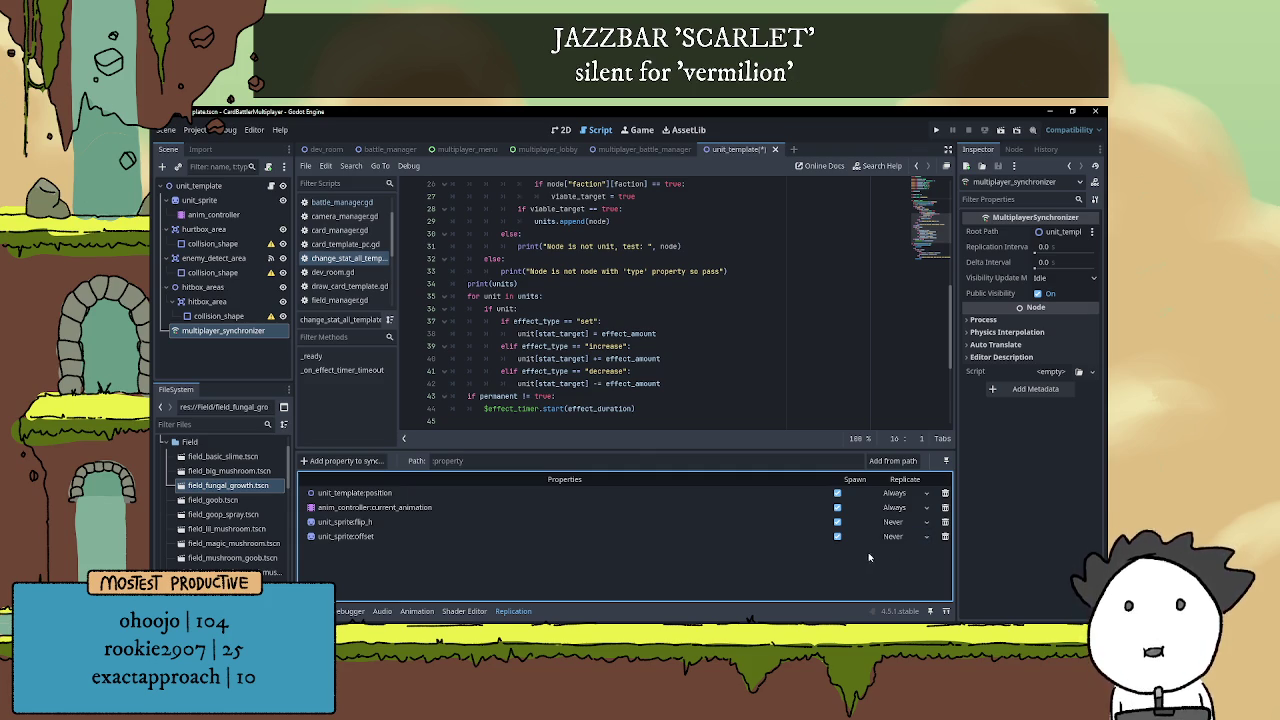
Launch the project, arrange both game windows, host a battle in one and join from the other
{"action": "left_click", "coordinate": [936, 131]}
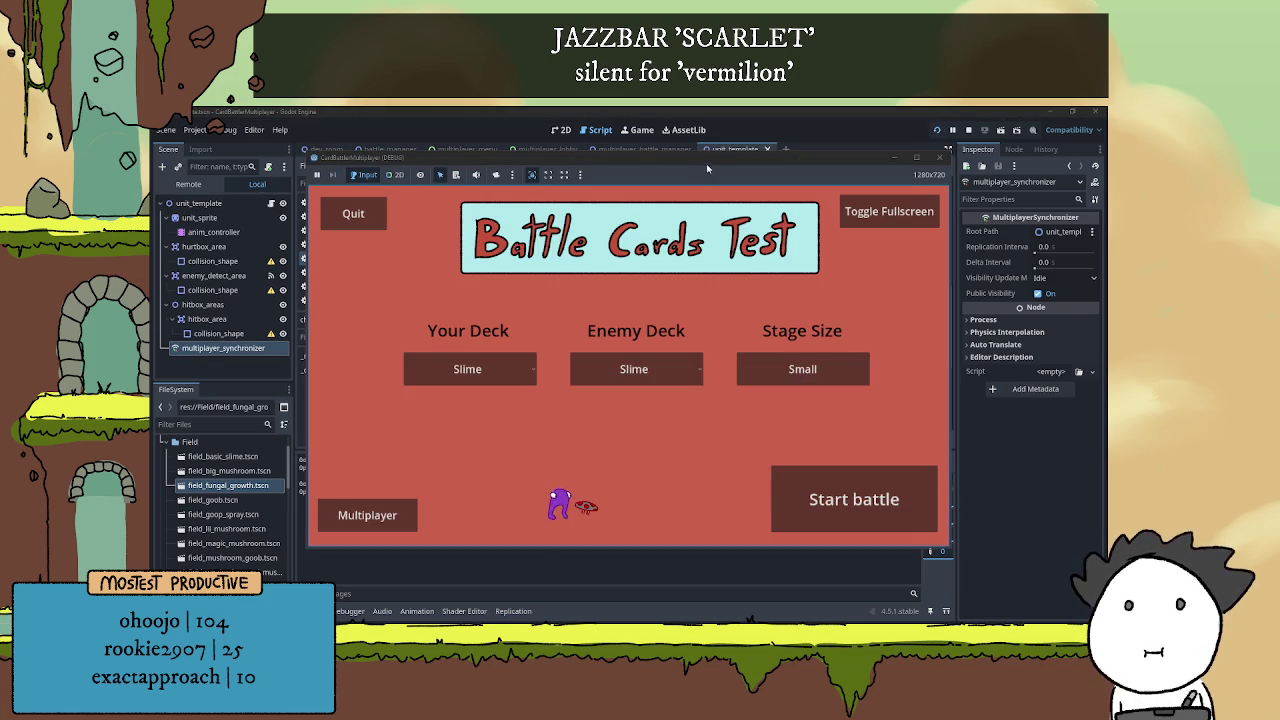
{"action": "left_click_drag", "start_coordinate": [899, 124], "coordinate": [853, 128]}
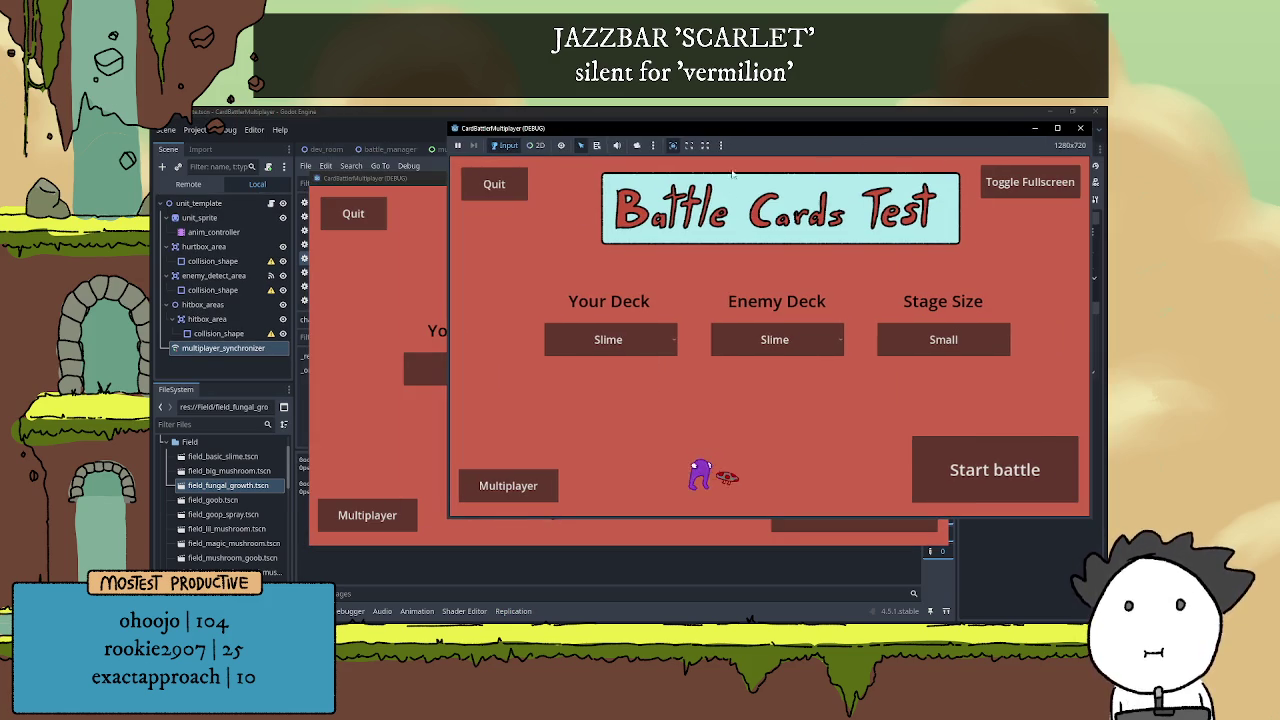
{"action": "left_click", "coordinate": [430, 245]}
{"action": "mouse_move", "coordinate": [502, 180]}
{"action": "left_mouse_down"}
{"action": "mouse_move", "coordinate": [341, 134]}
{"action": "mouse_move", "coordinate": [366, 138]}
{"action": "left_mouse_up"}
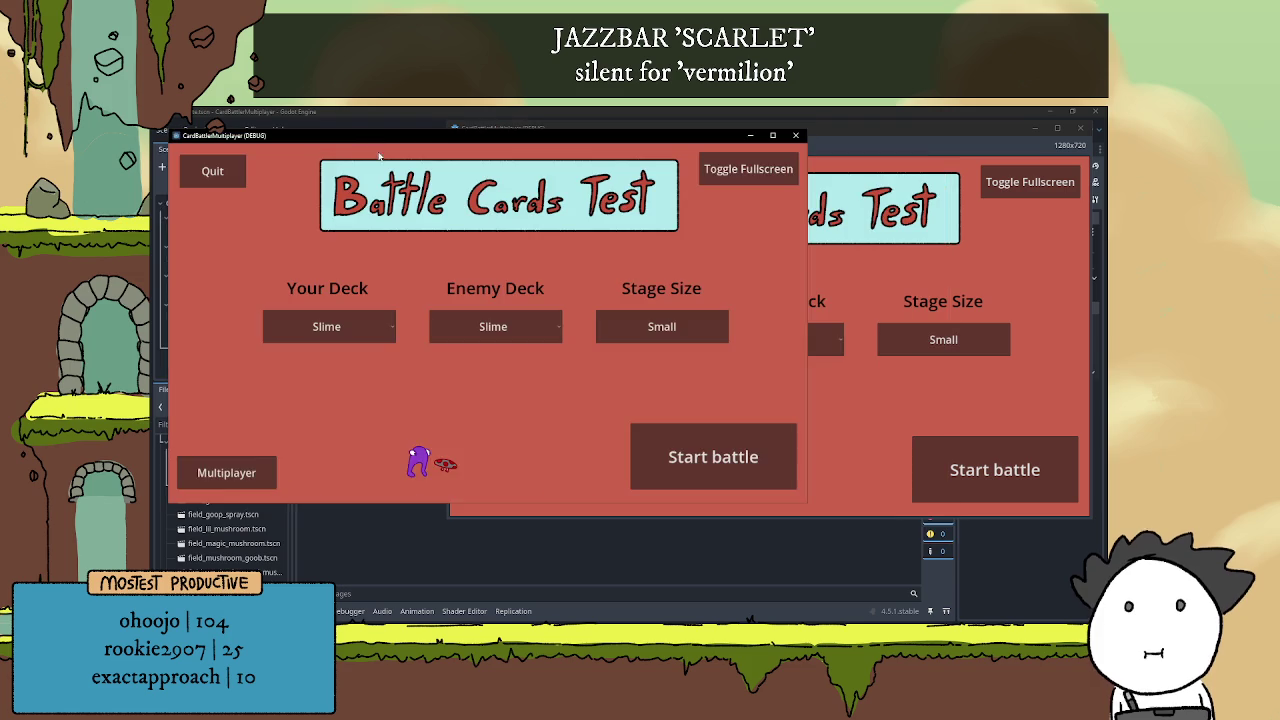
{"action": "left_click", "coordinate": [249, 465]}
{"action": "left_click", "coordinate": [596, 471]}
{"action": "left_click", "coordinate": [508, 486]}
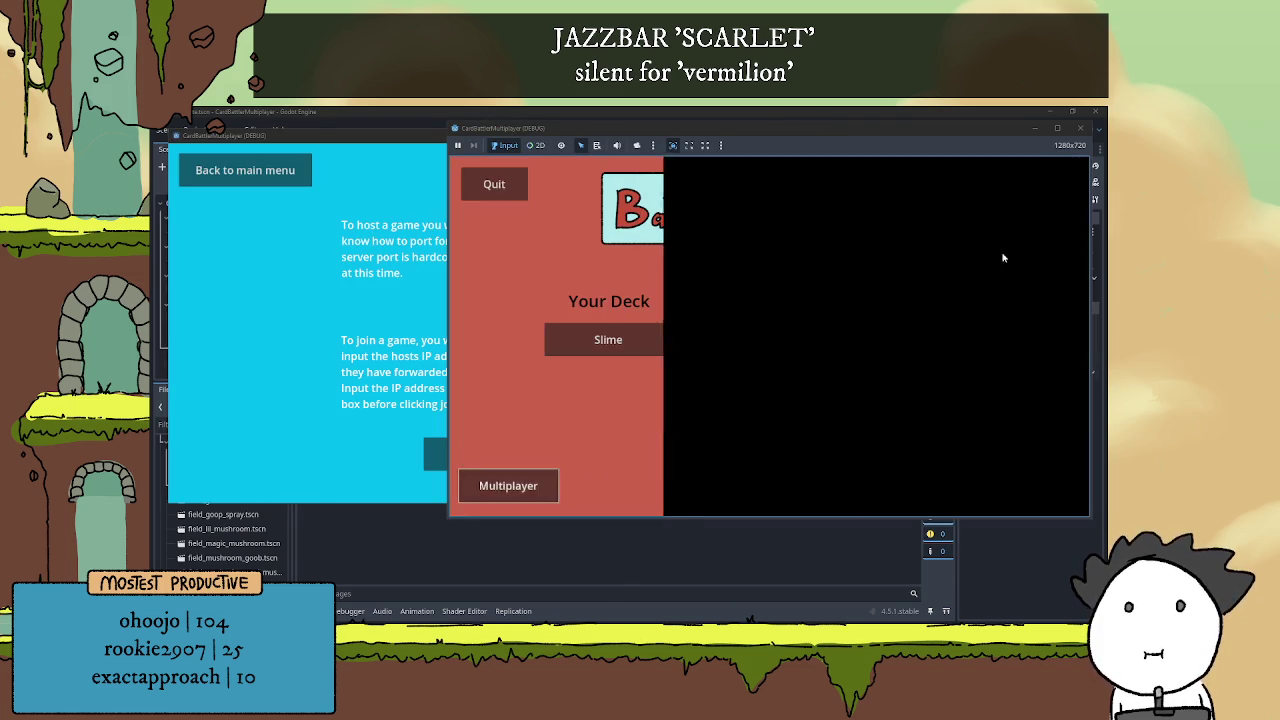
{"action": "left_click", "coordinate": [893, 258]}
{"action": "left_click", "coordinate": [437, 451]}
{"action": "left_click", "coordinate": [437, 451]}
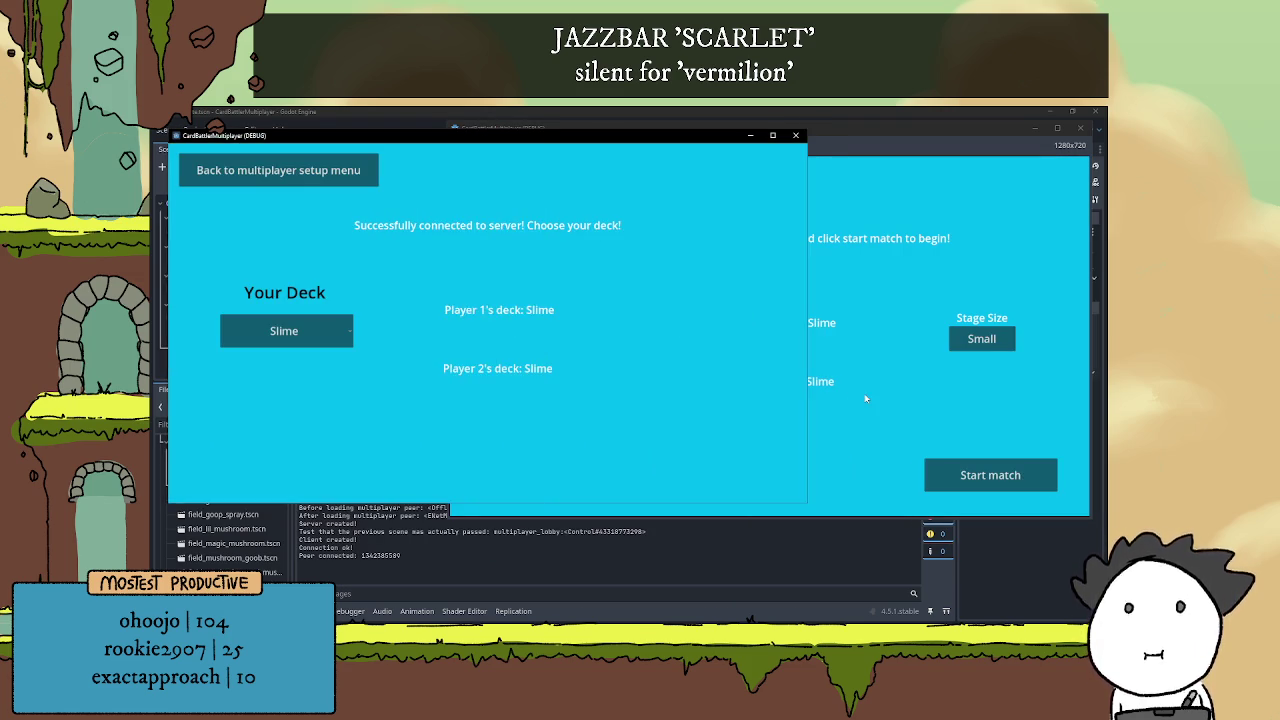
{"action": "left_click", "coordinate": [963, 475]}
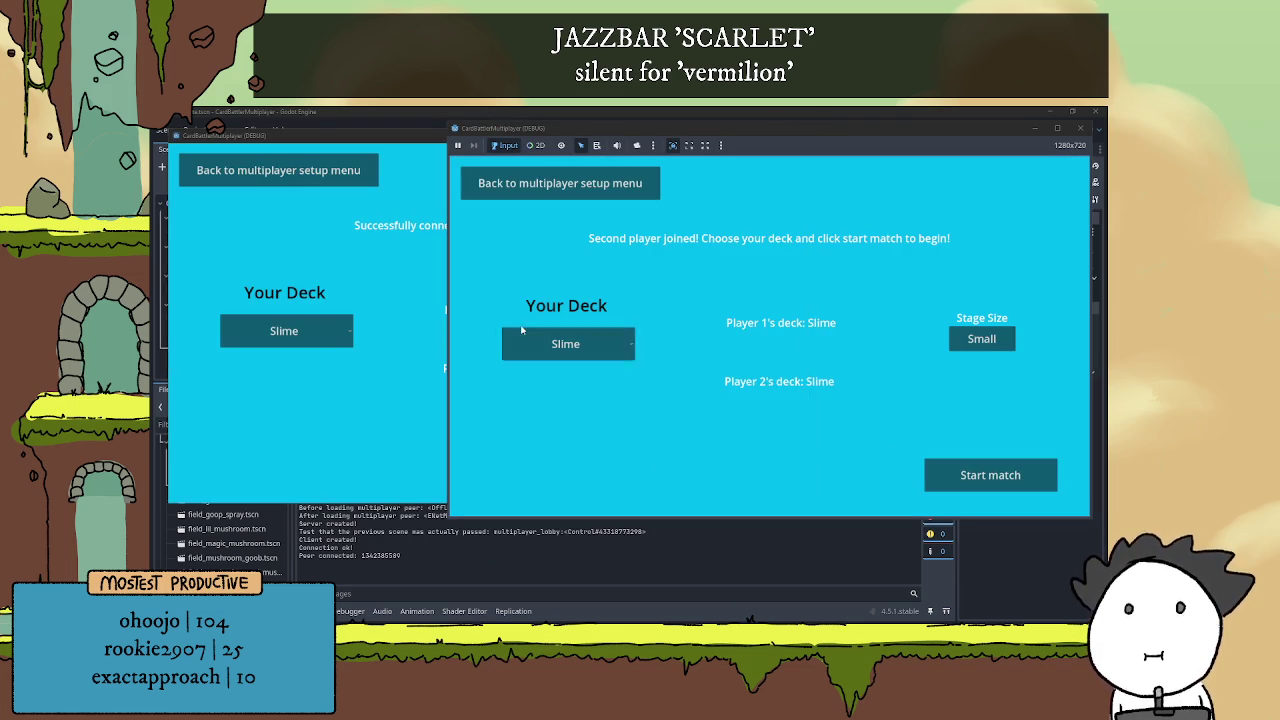
Set both players' decks to Oops All Ranged and start the match
{"action": "left_click", "coordinate": [285, 336]}
{"action": "left_click", "coordinate": [275, 364]}
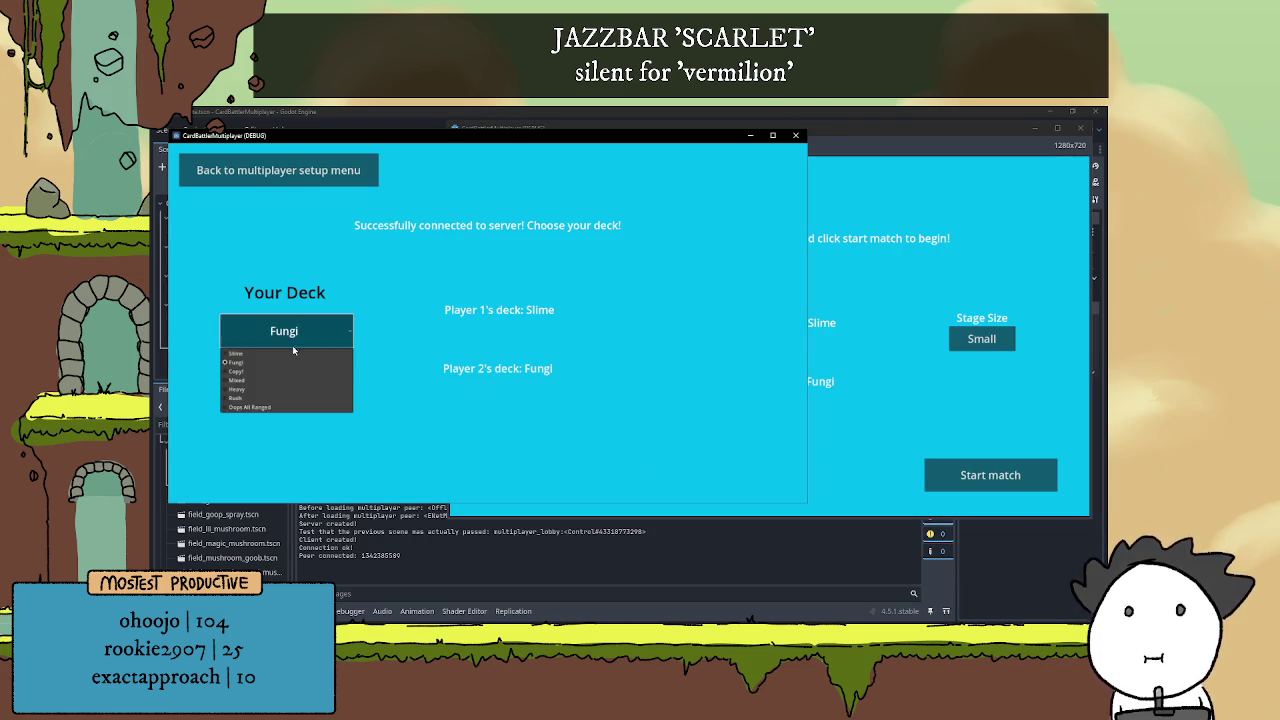
{"action": "left_click", "coordinate": [250, 407]}
{"action": "left_click", "coordinate": [909, 398]}
{"action": "left_click", "coordinate": [565, 343]}
{"action": "left_click", "coordinate": [540, 419]}
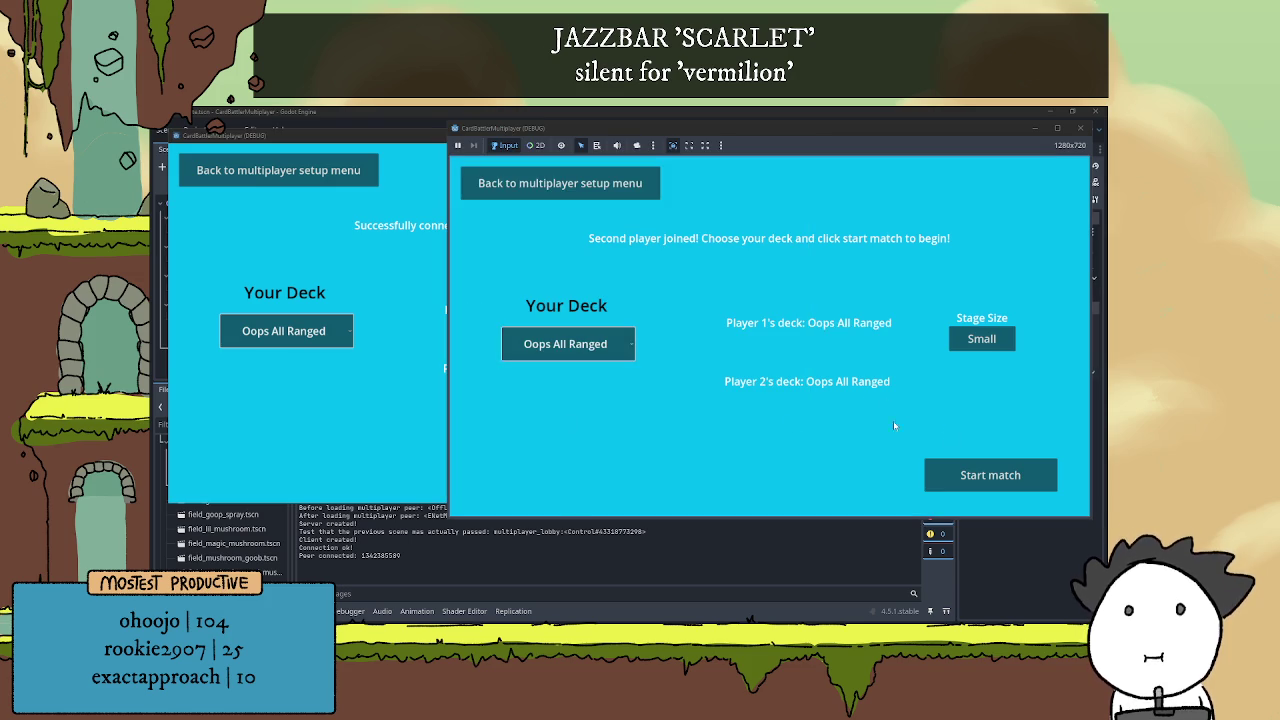
{"action": "left_click", "coordinate": [990, 475]}
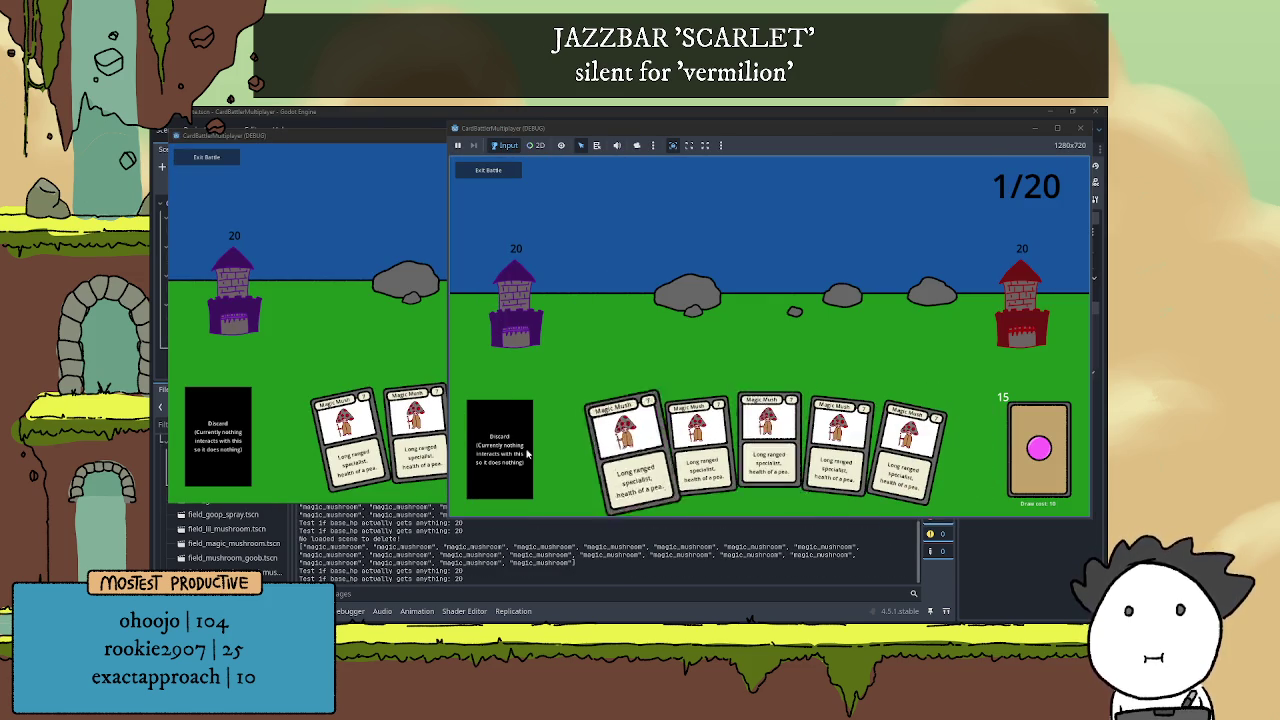
Play Magic Mush cards for both the host and the joining player in the battle
{"action": "left_click", "coordinate": [364, 328]}
{"action": "left_click", "coordinate": [866, 318]}
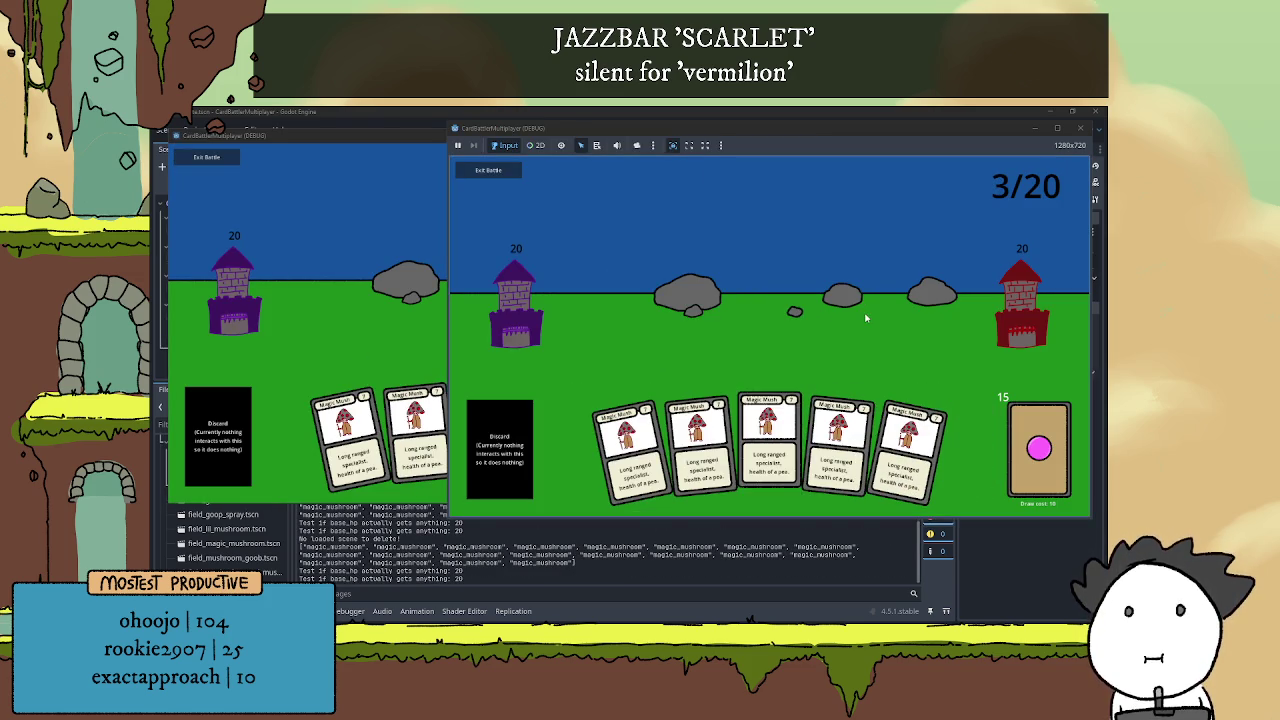
{"action": "left_click", "coordinate": [382, 340]}
{"action": "left_click", "coordinate": [913, 320]}
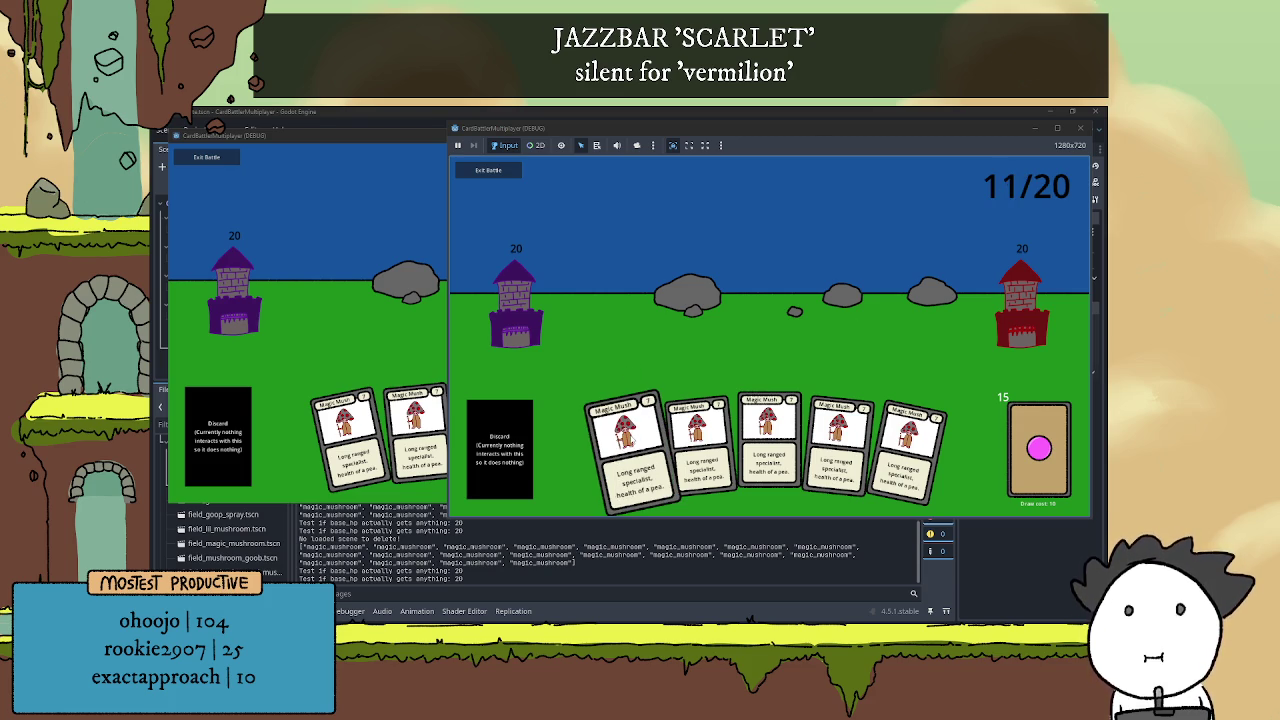
{"action": "left_click", "coordinate": [630, 434]}
{"action": "left_click", "coordinate": [399, 416]}
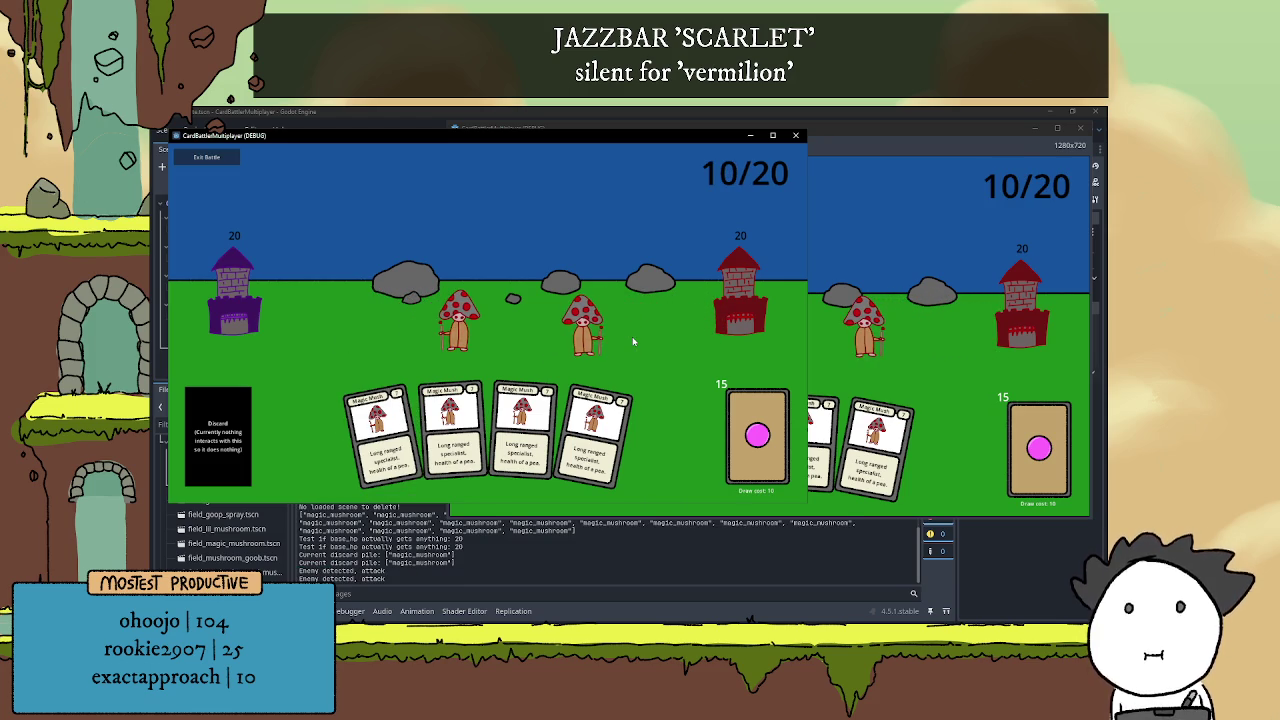
{"action": "left_click", "coordinate": [885, 369]}
{"action": "left_click", "coordinate": [420, 315]}
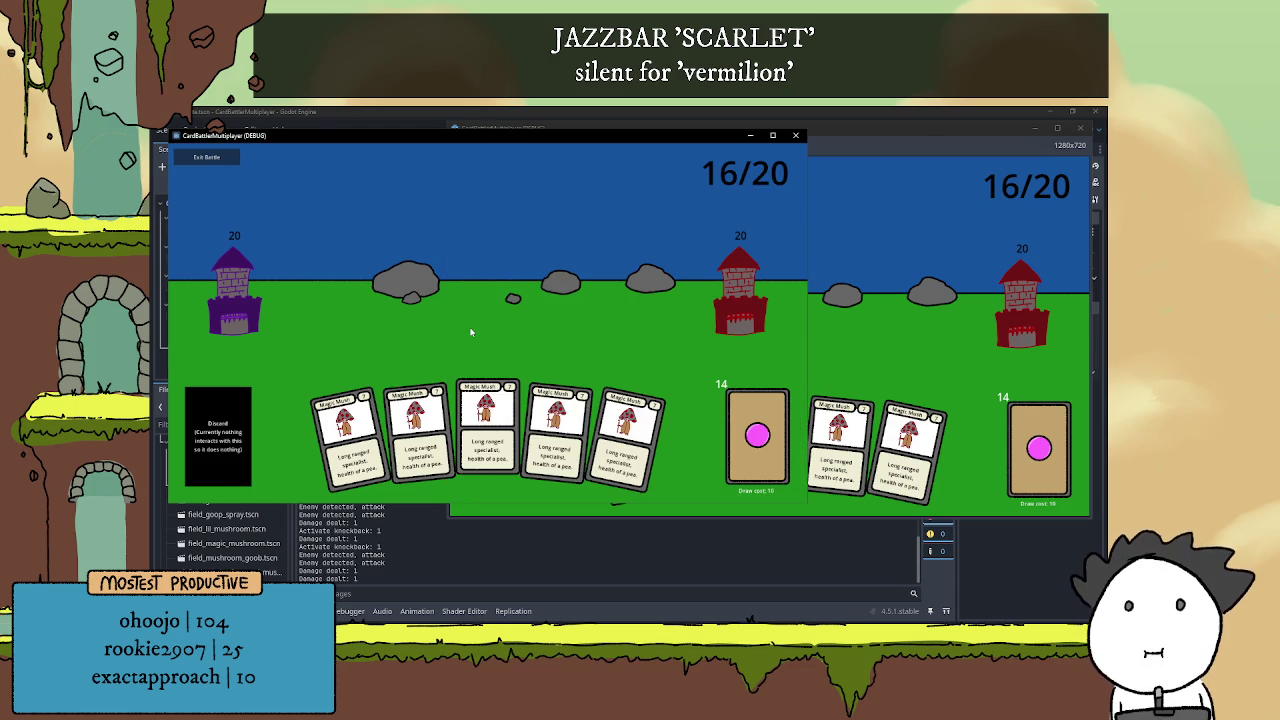
{"action": "left_click", "coordinate": [484, 424]}
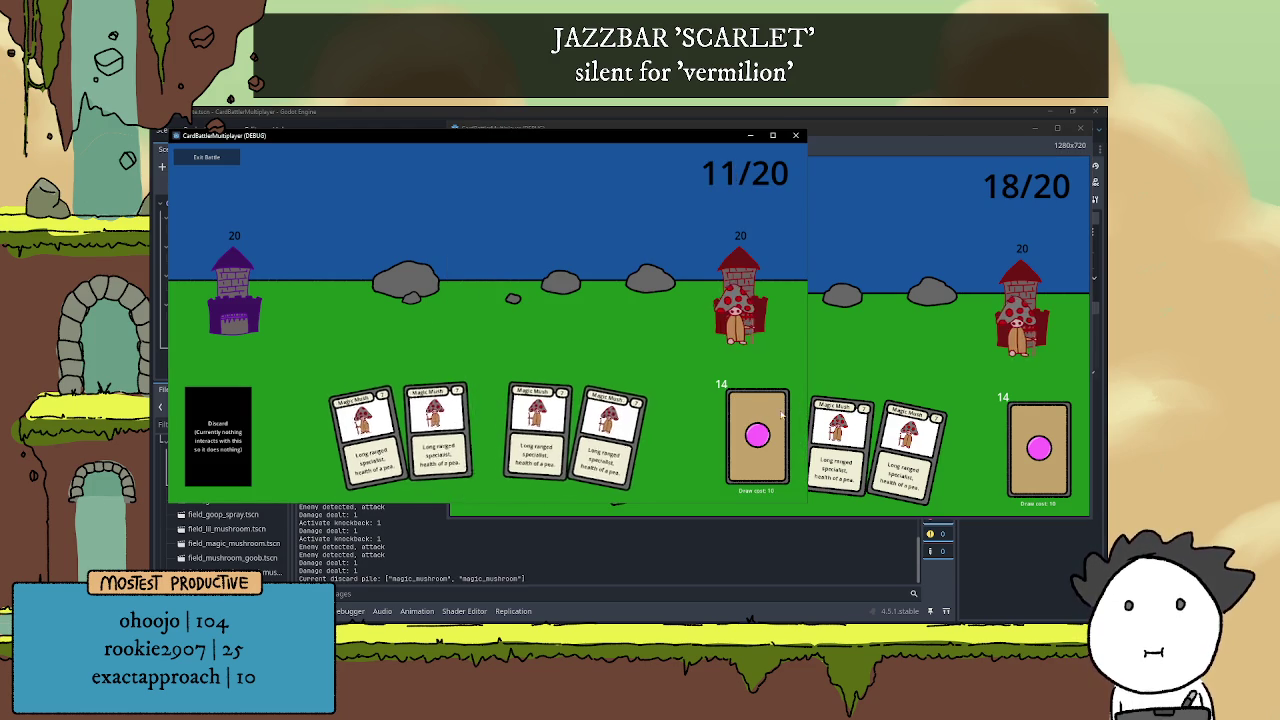
{"action": "left_click", "coordinate": [793, 338]}
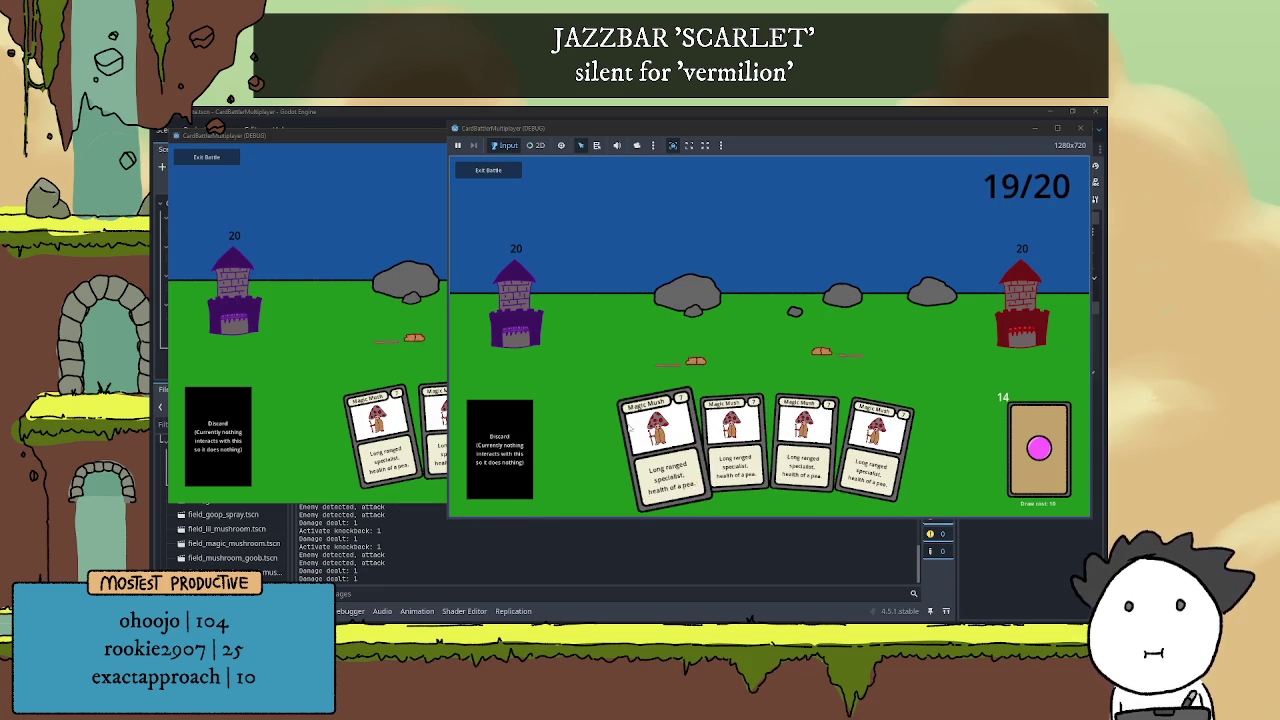
{"action": "left_click", "coordinate": [652, 451]}
{"action": "left_click", "coordinate": [390, 330]}
{"action": "left_click", "coordinate": [570, 440]}
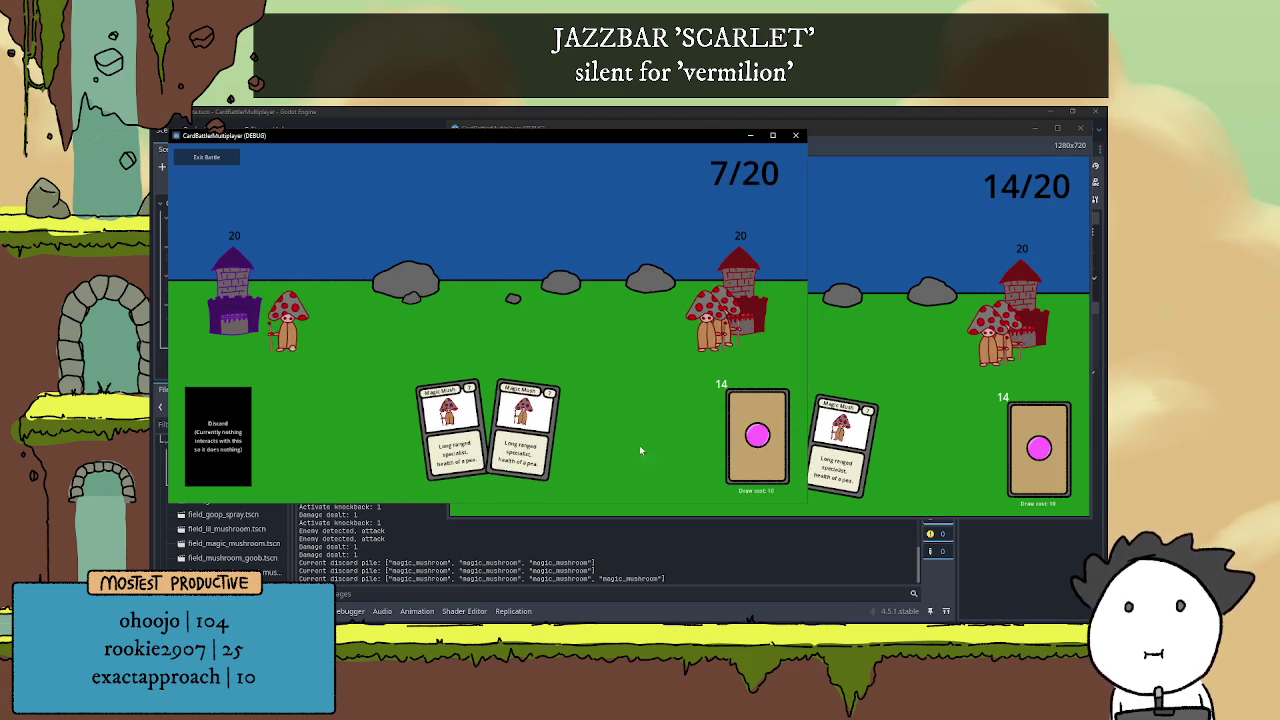
{"action": "left_click", "coordinate": [855, 374]}
{"action": "left_click", "coordinate": [393, 361]}
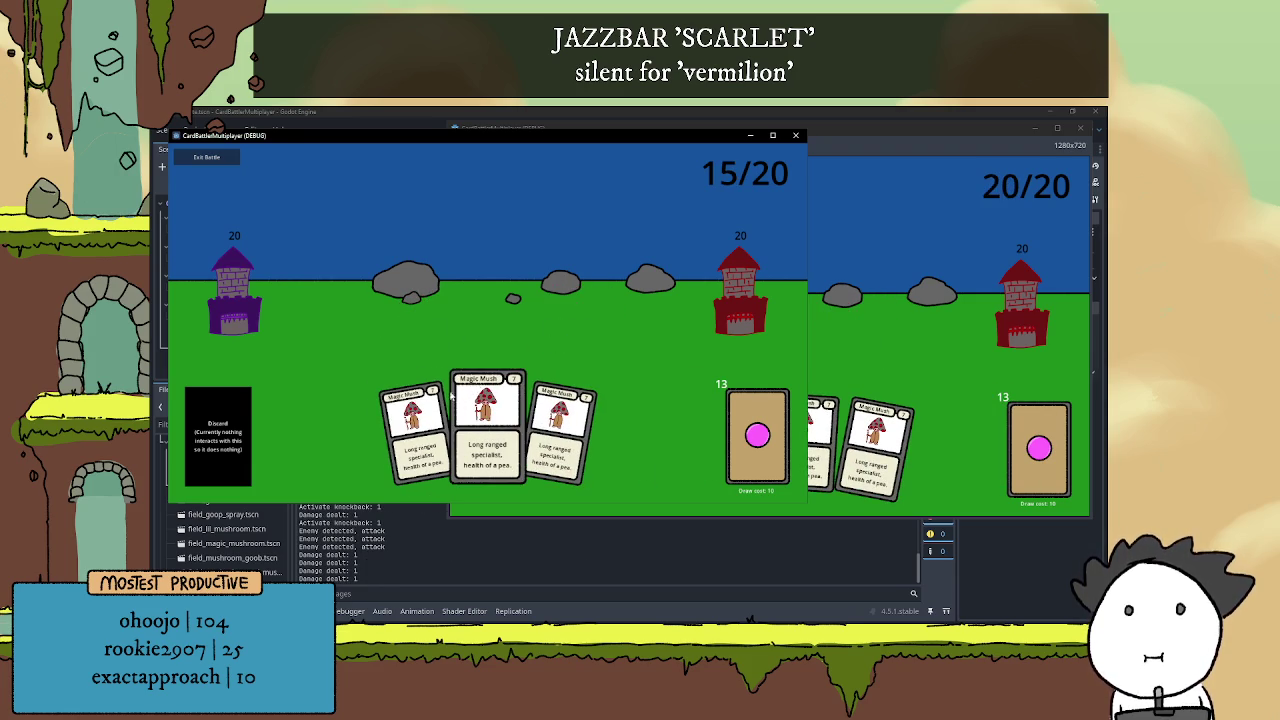
{"action": "left_click", "coordinate": [909, 331]}
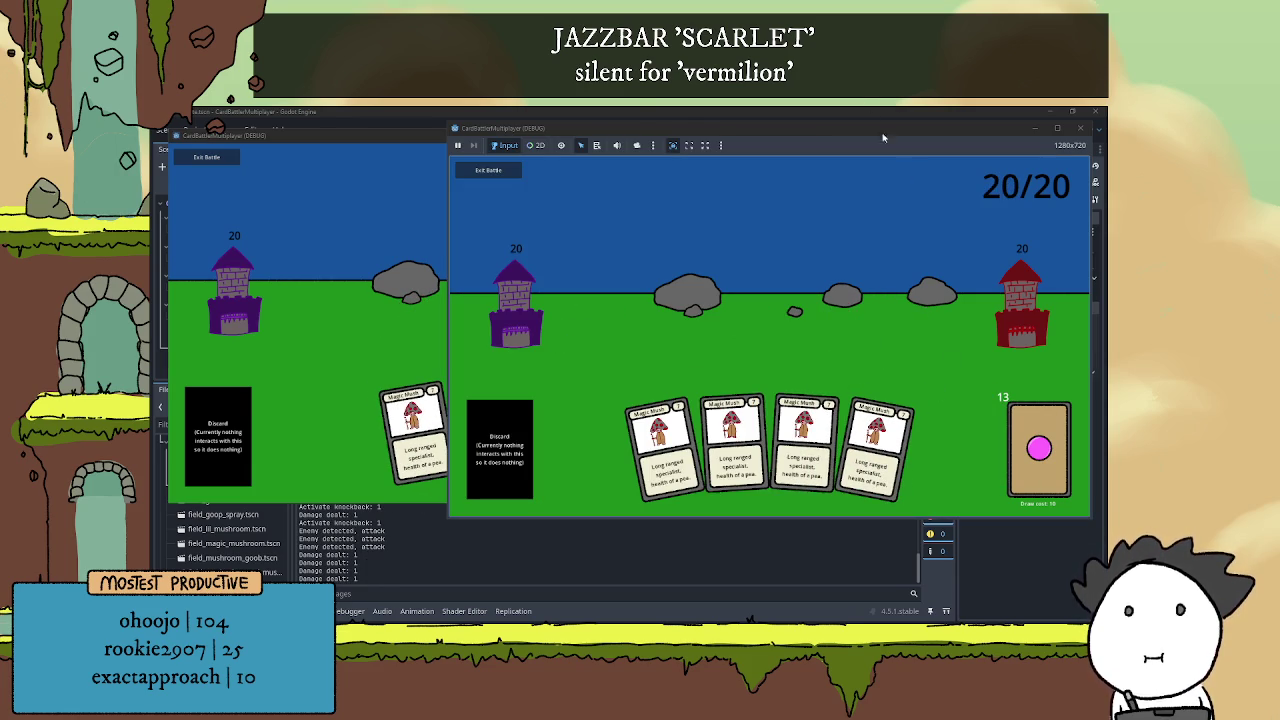
Stop the running game instances and relaunch the project
{"action": "key", "text": "F8"}
{"action": "left_click", "coordinate": [969, 131]}
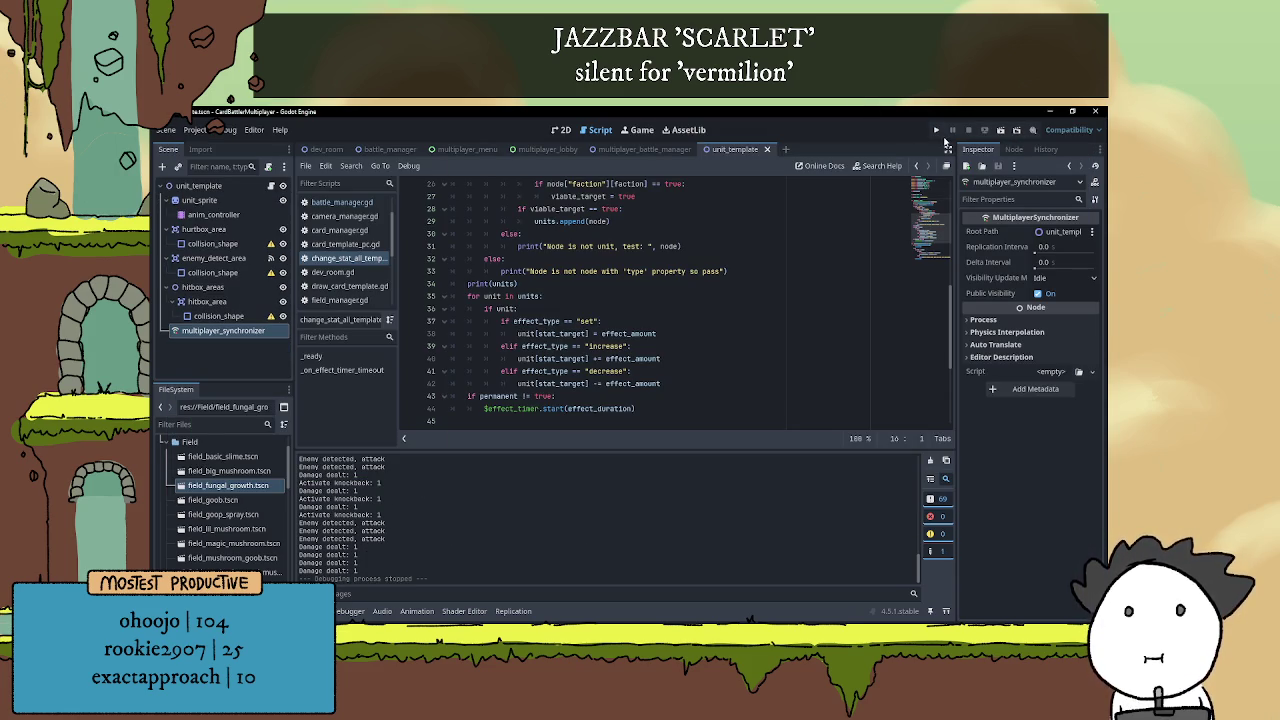
{"action": "left_click", "coordinate": [936, 130]}
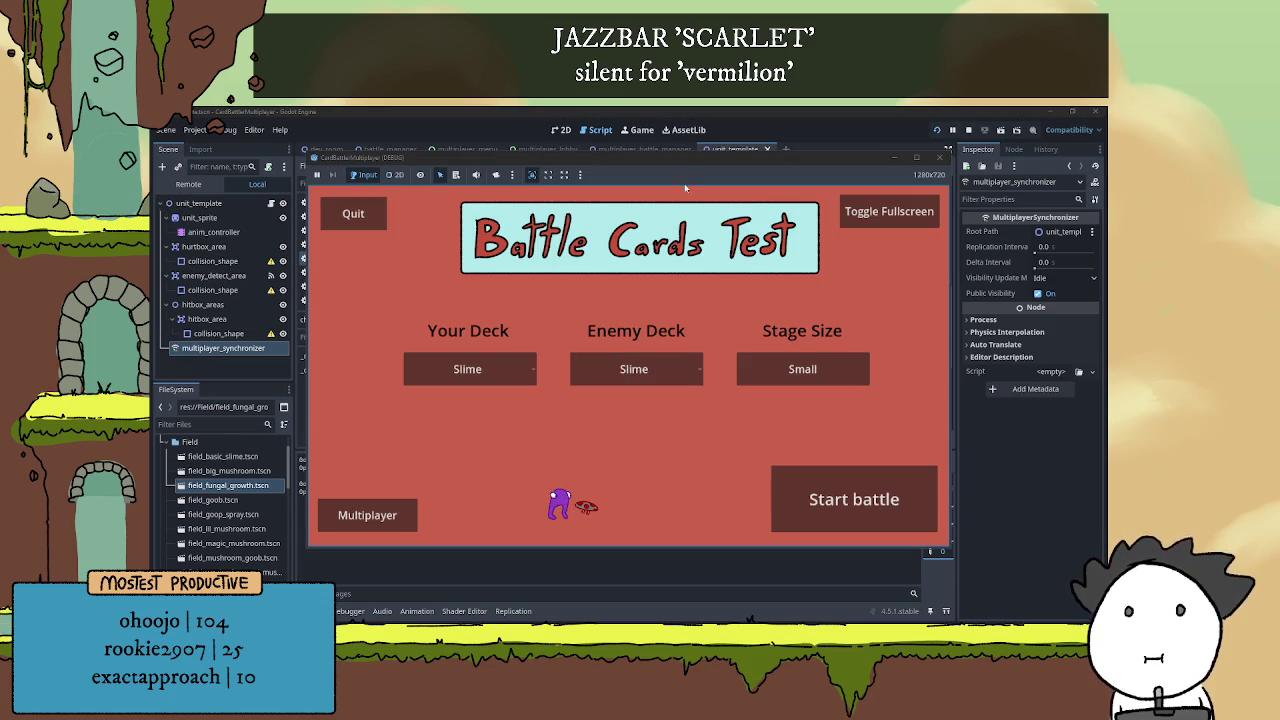
Arrange the two game windows, host a new battle in the right one and join from the left
{"action": "left_click_drag", "start_coordinate": [511, 160], "coordinate": [360, 150]}
{"action": "left_click", "coordinate": [500, 470]}
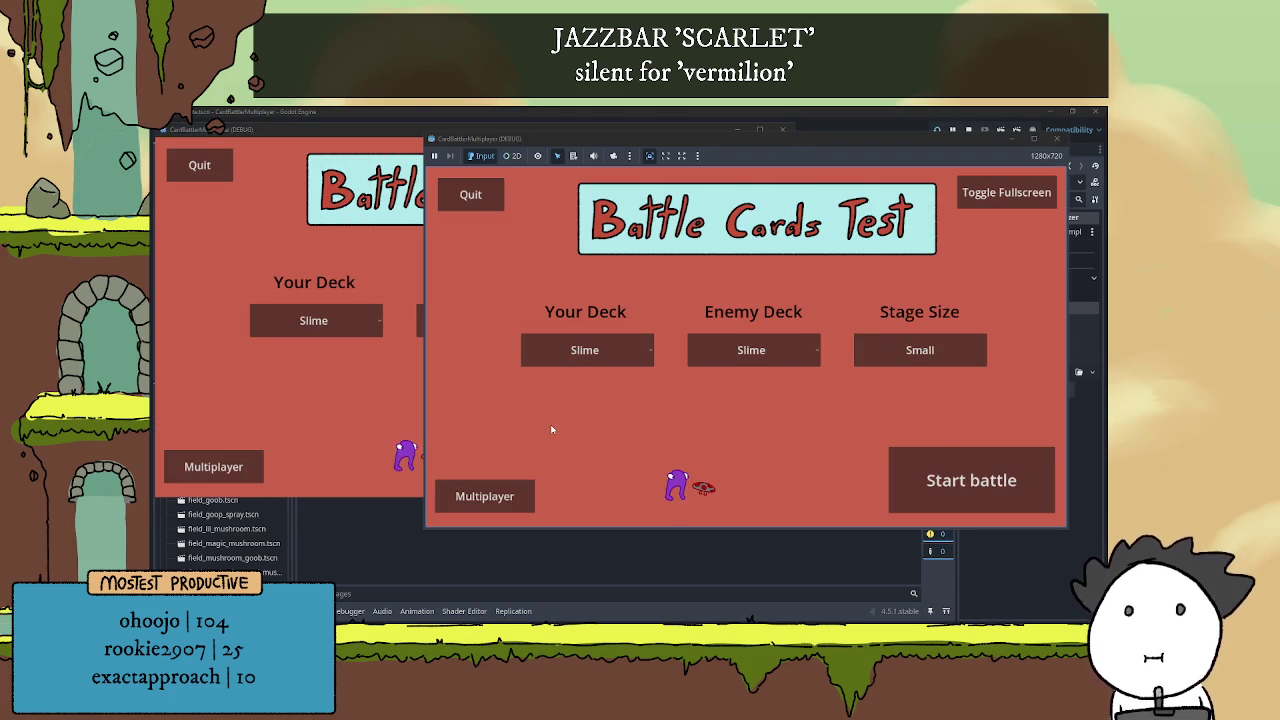
{"action": "left_click", "coordinate": [508, 510]}
{"action": "left_click", "coordinate": [213, 466]}
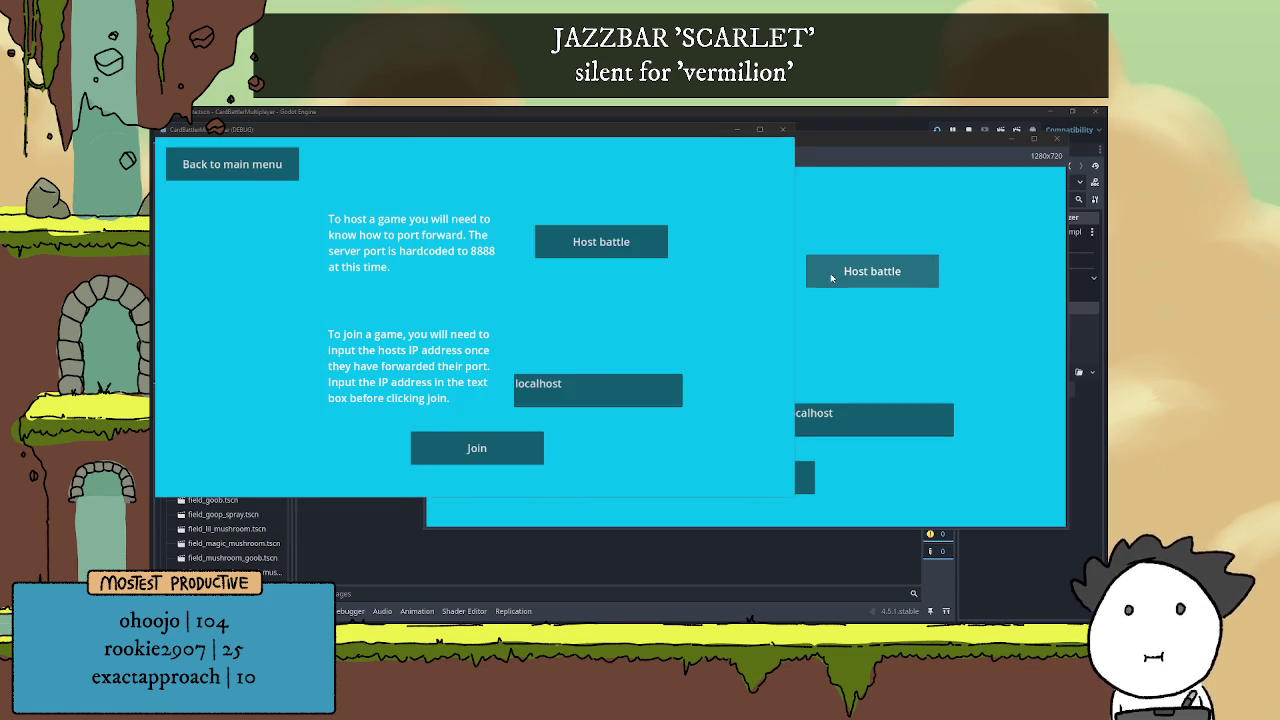
{"action": "left_click", "coordinate": [580, 240]}
{"action": "left_click", "coordinate": [349, 465]}
{"action": "left_click", "coordinate": [525, 447]}
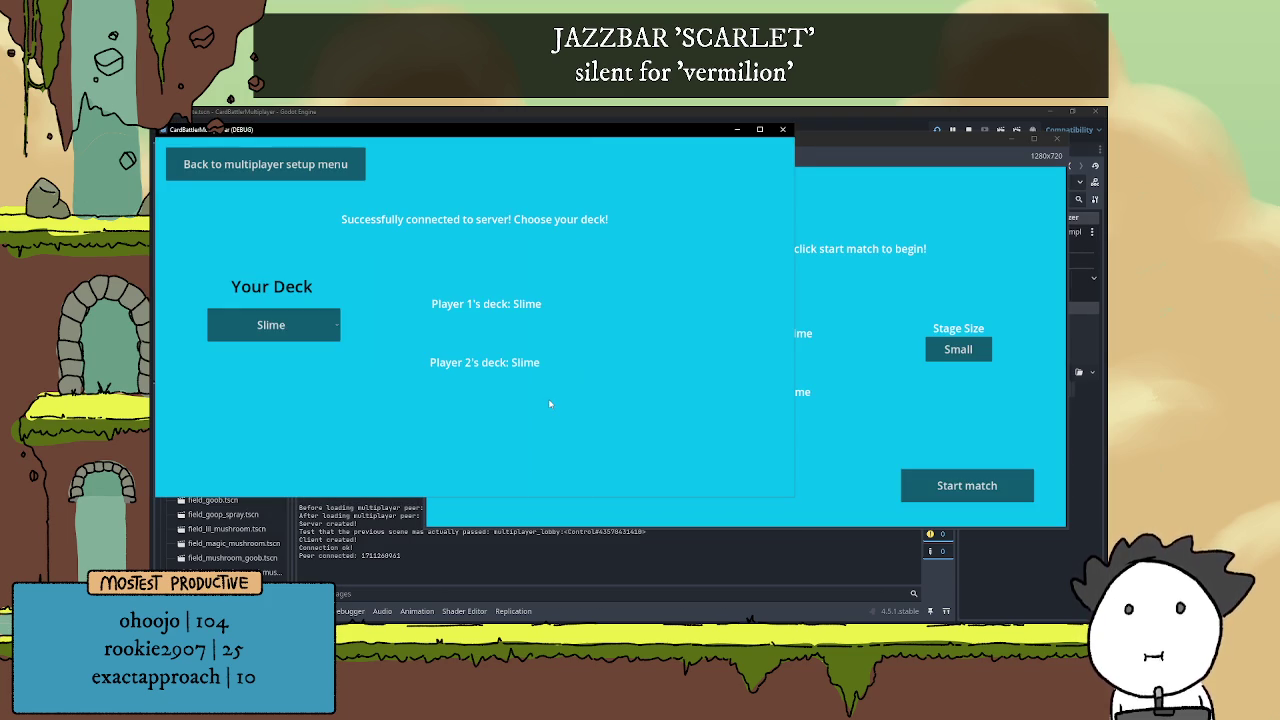
Choose the Fungi deck for both players and start the match
{"action": "left_click", "coordinate": [858, 345]}
{"action": "left_click", "coordinate": [296, 312]}
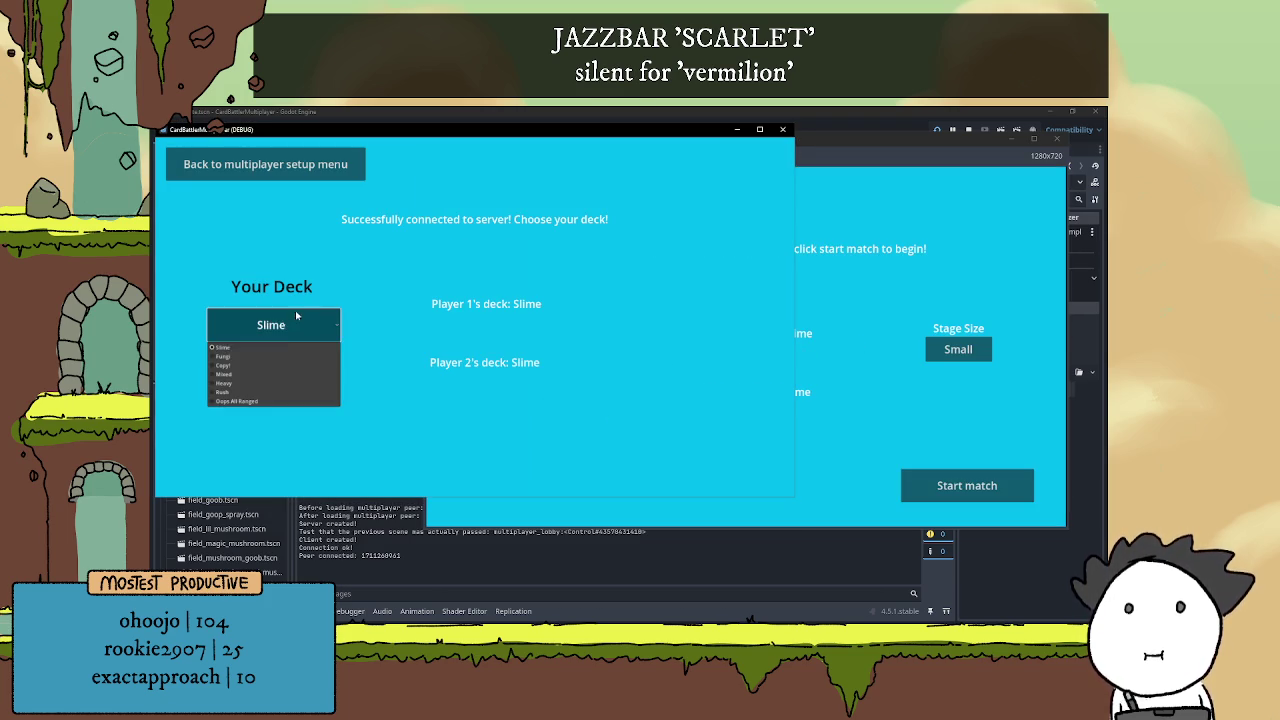
{"action": "left_click", "coordinate": [250, 357]}
{"action": "left_click", "coordinate": [585, 362]}
{"action": "left_click", "coordinate": [585, 366]}
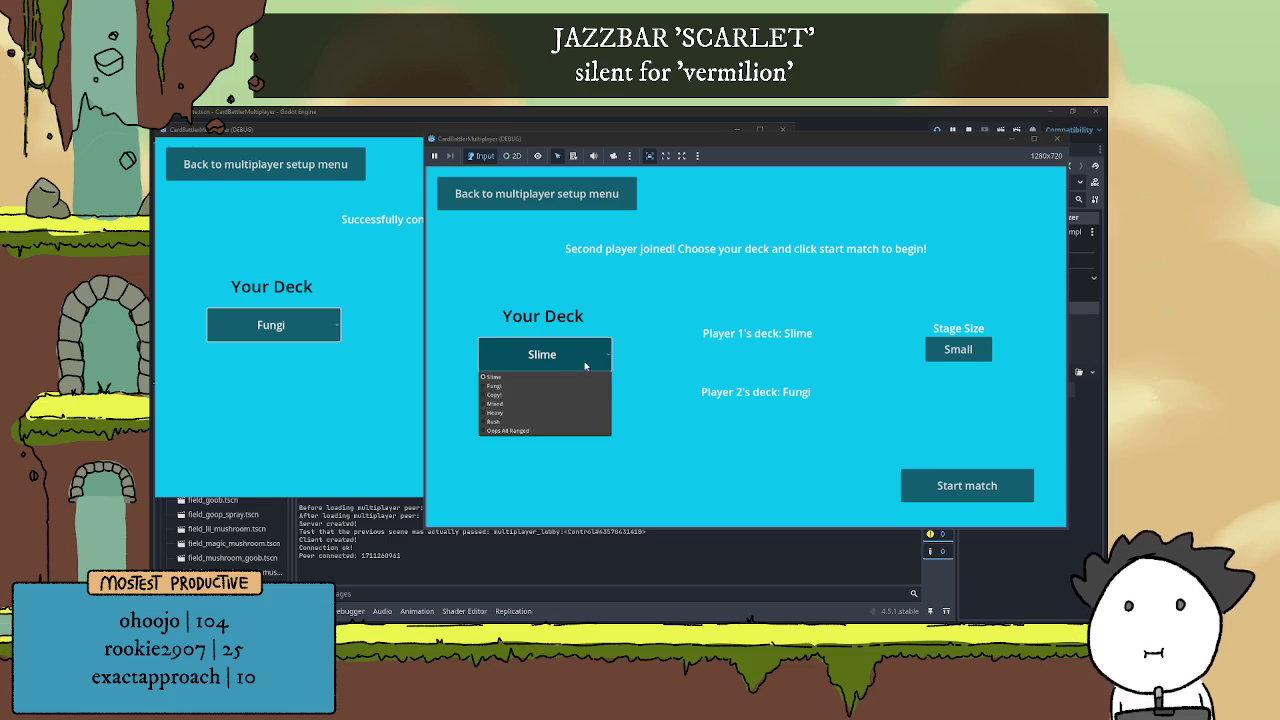
{"action": "left_click", "coordinate": [500, 387]}
{"action": "left_click", "coordinate": [966, 485]}
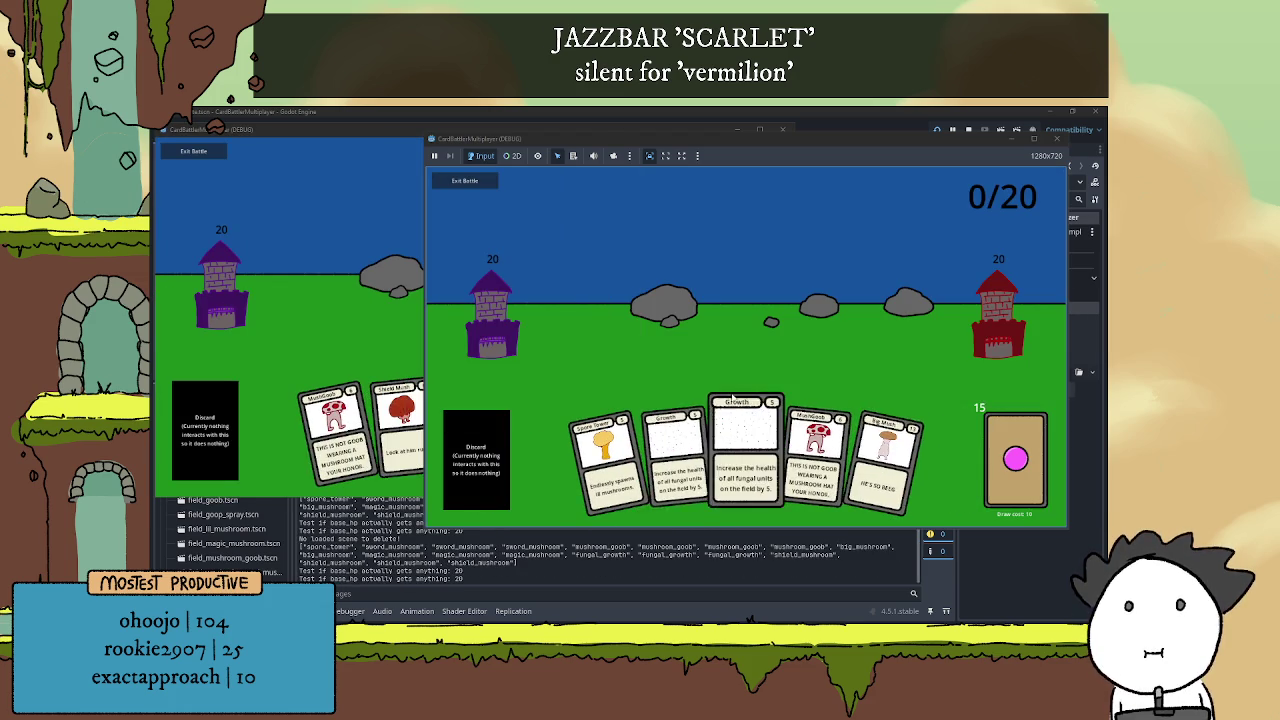
Play Spore Tower, Sword Mush, Growth and Big Mush cards across both game windows
{"action": "left_click", "coordinate": [381, 327]}
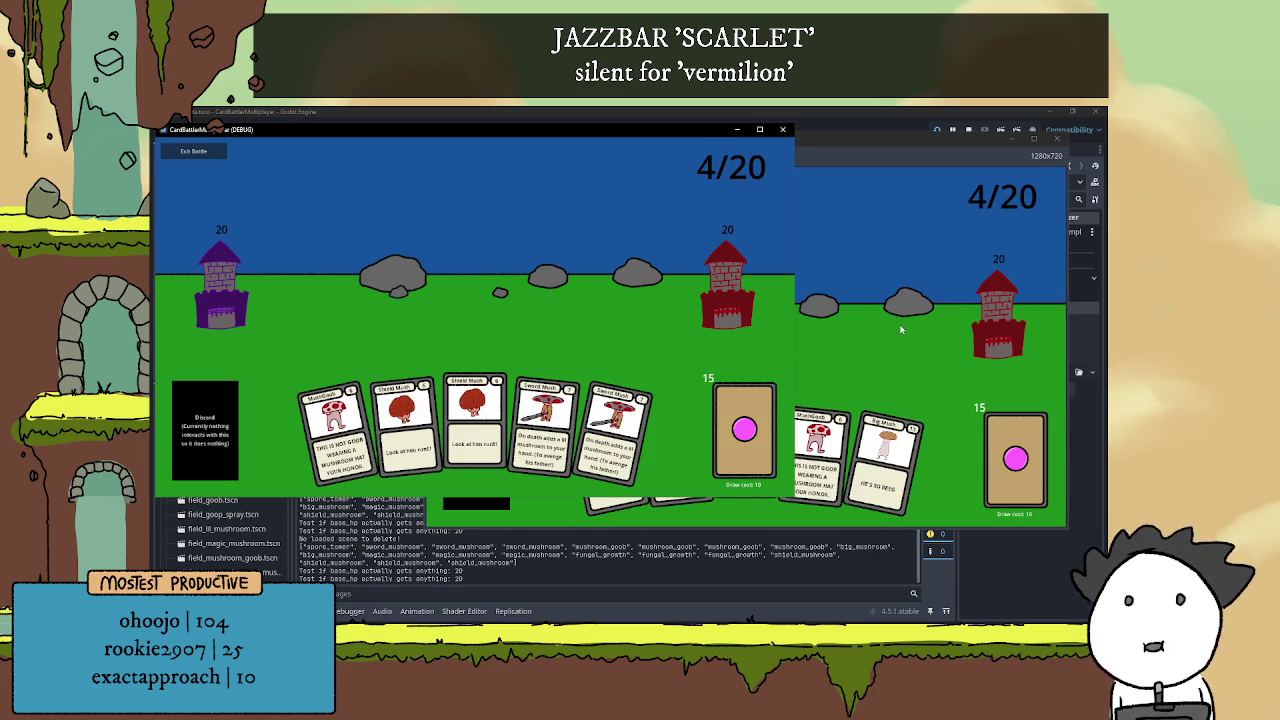
{"action": "left_click", "coordinate": [900, 329]}
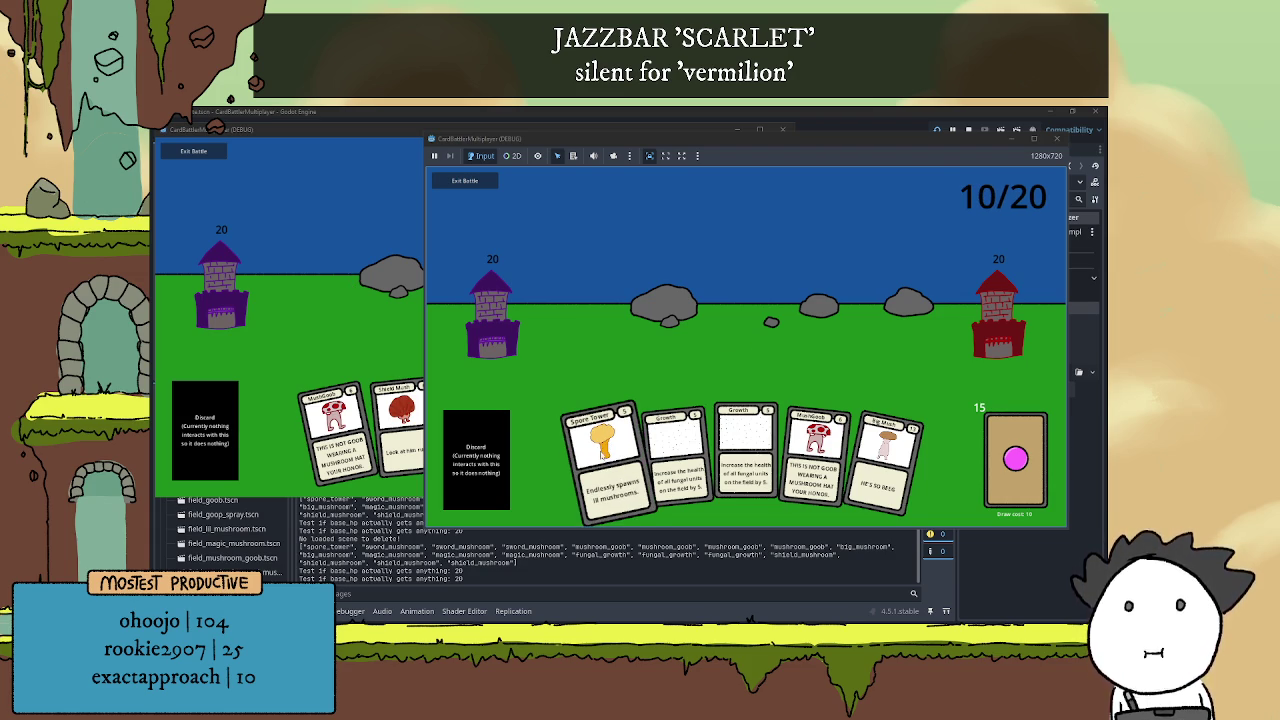
{"action": "left_click", "coordinate": [603, 449]}
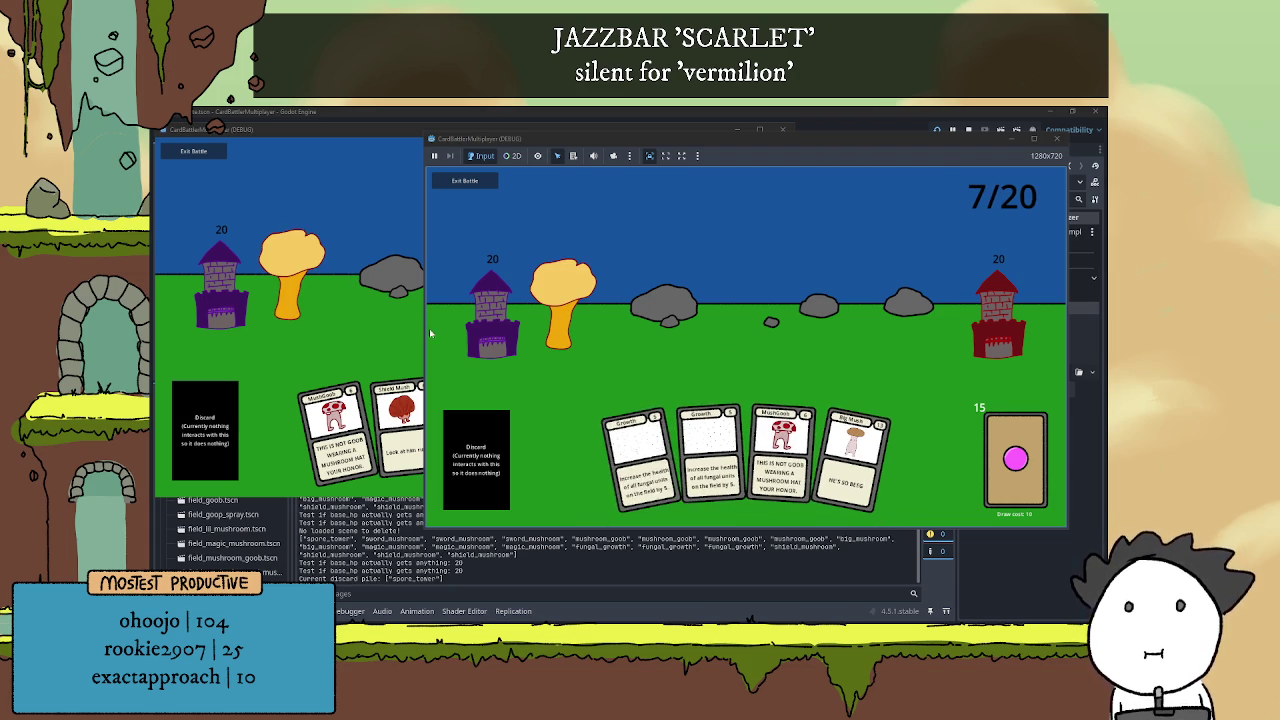
{"action": "left_click", "coordinate": [364, 303]}
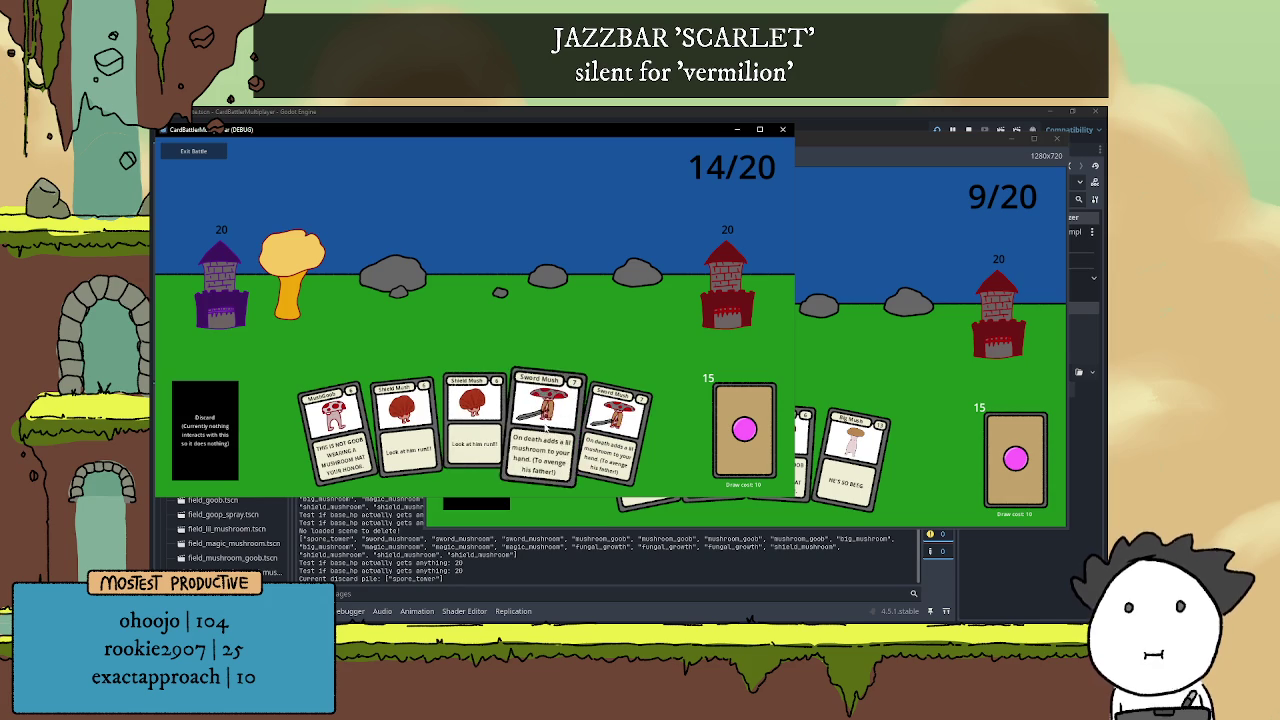
{"action": "left_click", "coordinate": [545, 432]}
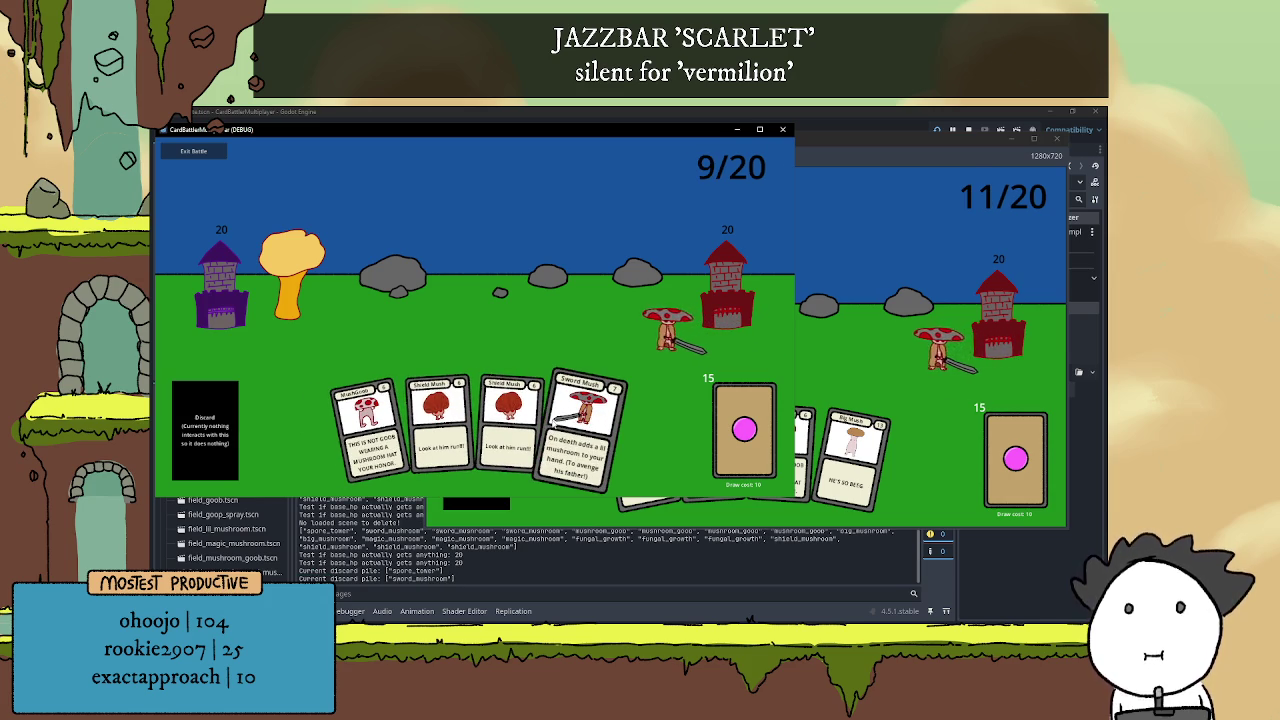
{"action": "left_click", "coordinate": [725, 432]}
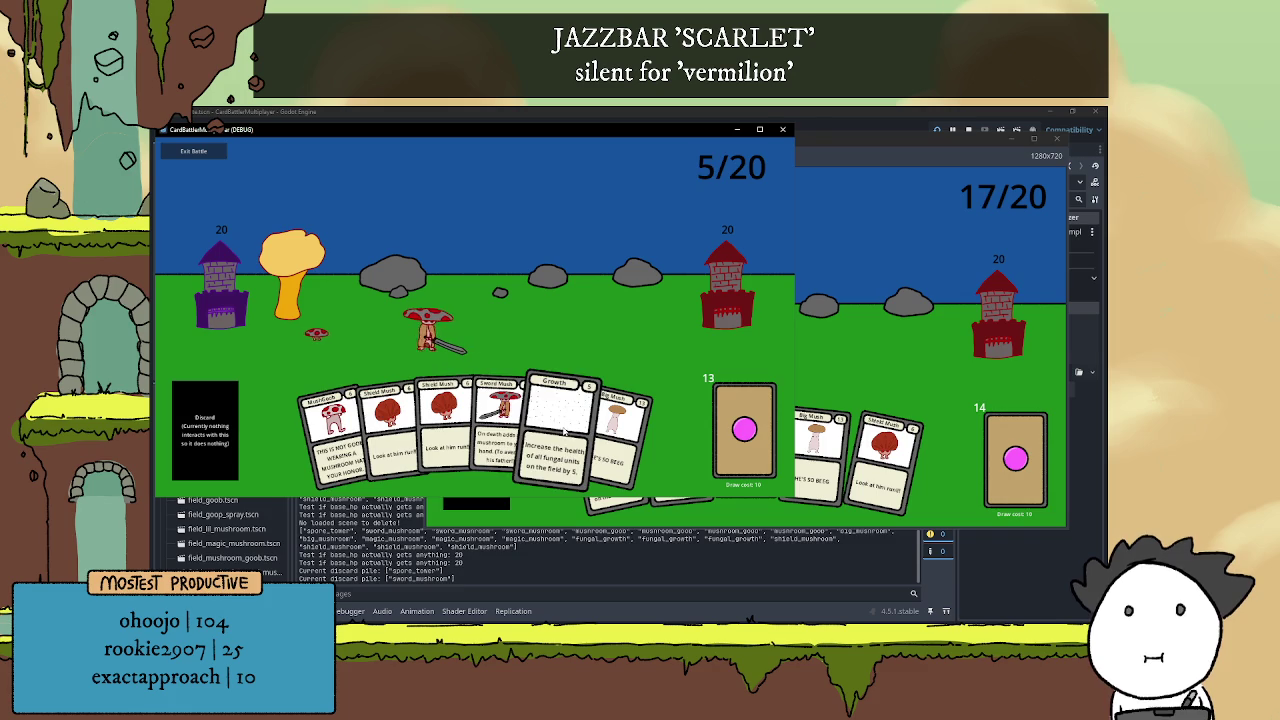
{"action": "left_click", "coordinate": [565, 432]}
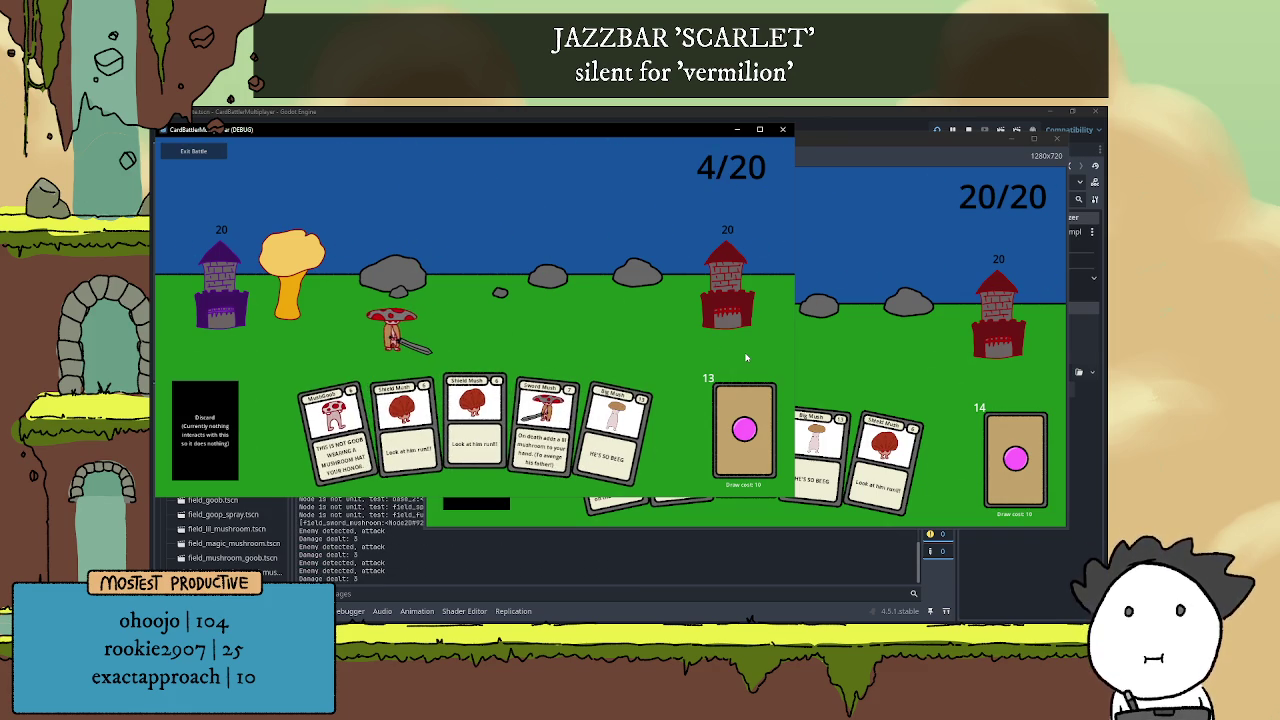
{"action": "left_click", "coordinate": [882, 352]}
{"action": "left_click", "coordinate": [745, 440]}
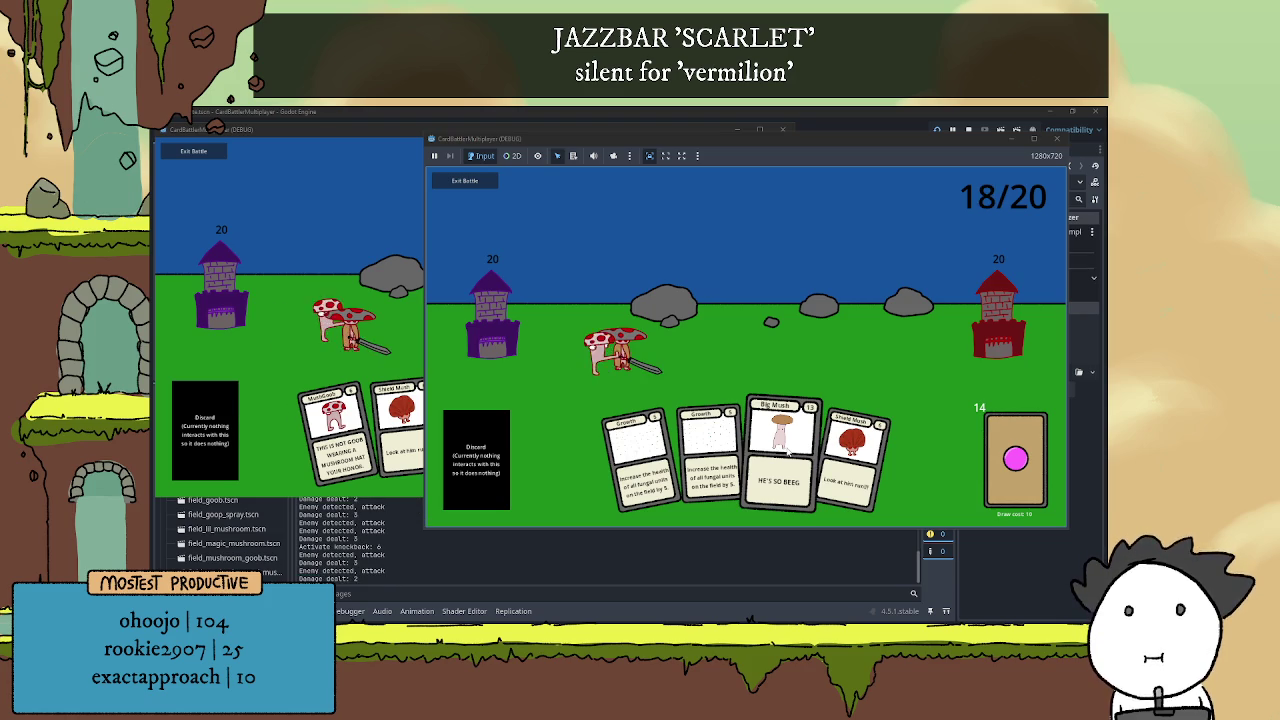
{"action": "left_click", "coordinate": [787, 452]}
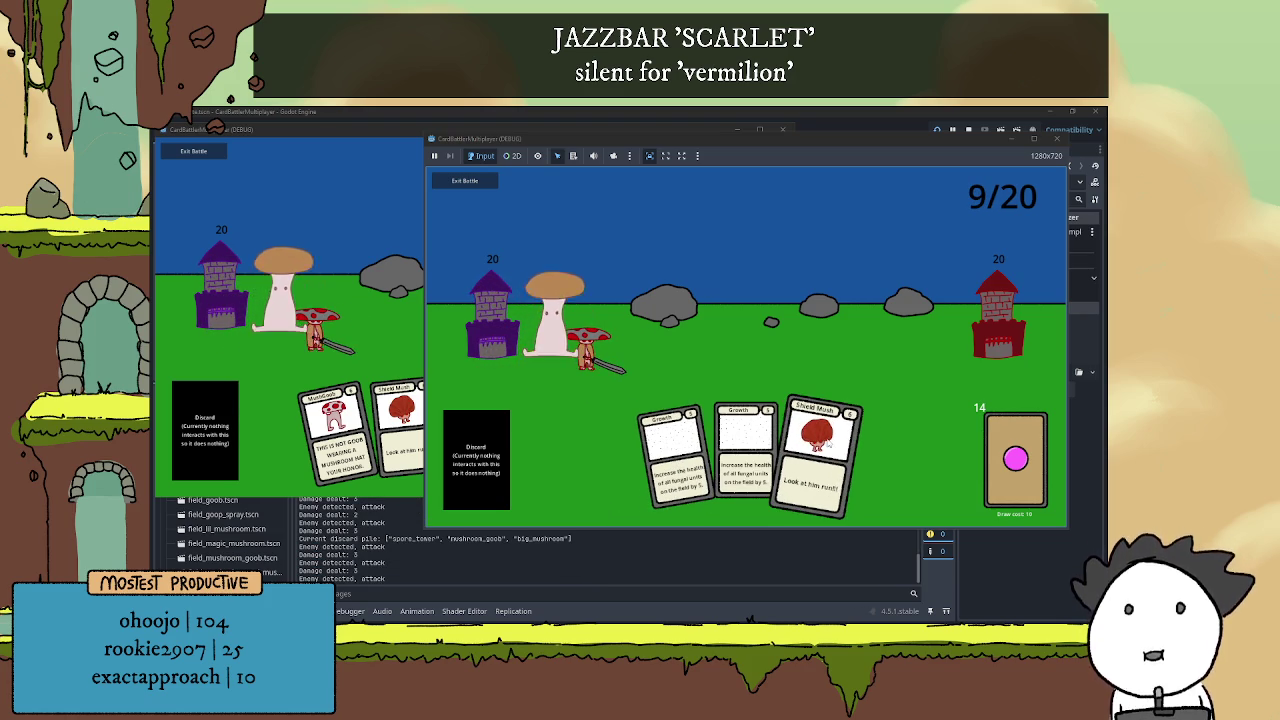
Play Shield Mush, Magic Mush, MushGoob, Sword Mush, Growth, Lil Mush and Big Mush across both game windows
{"action": "left_click", "coordinate": [815, 450]}
{"action": "left_click", "coordinate": [395, 440]}
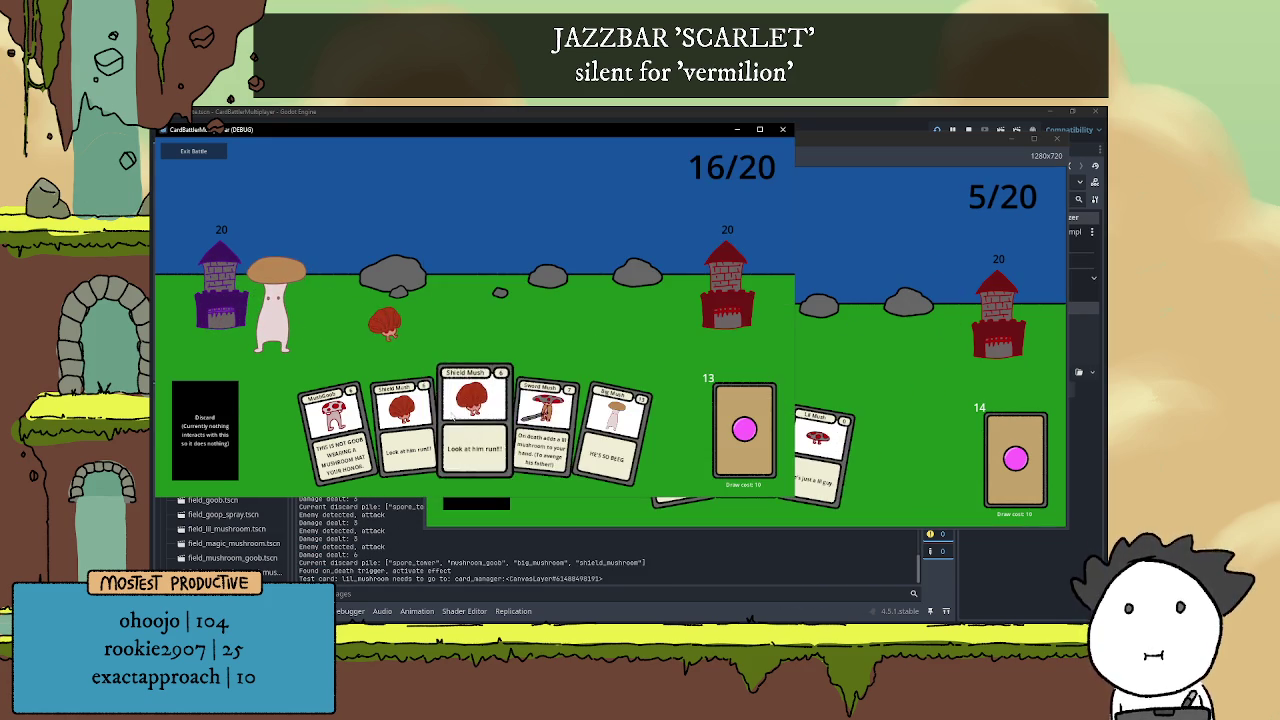
{"action": "left_click", "coordinate": [472, 420]}
{"action": "left_click", "coordinate": [445, 430]}
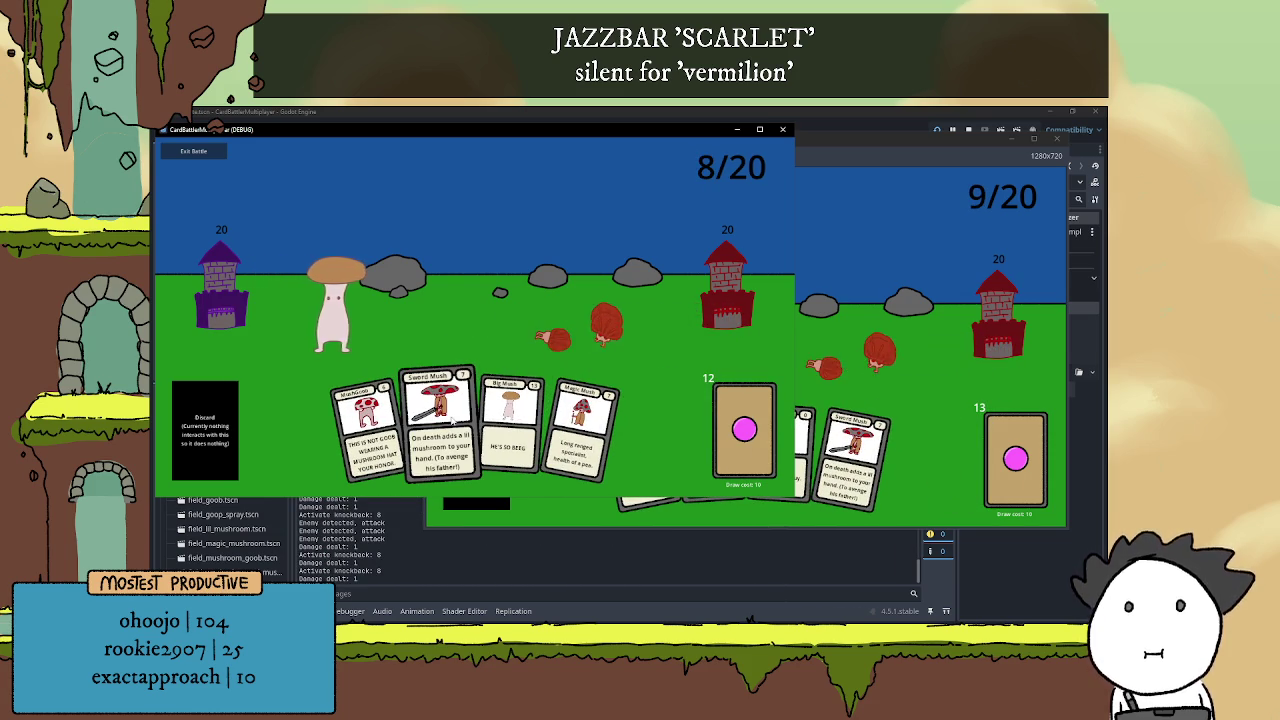
{"action": "left_click", "coordinate": [550, 425]}
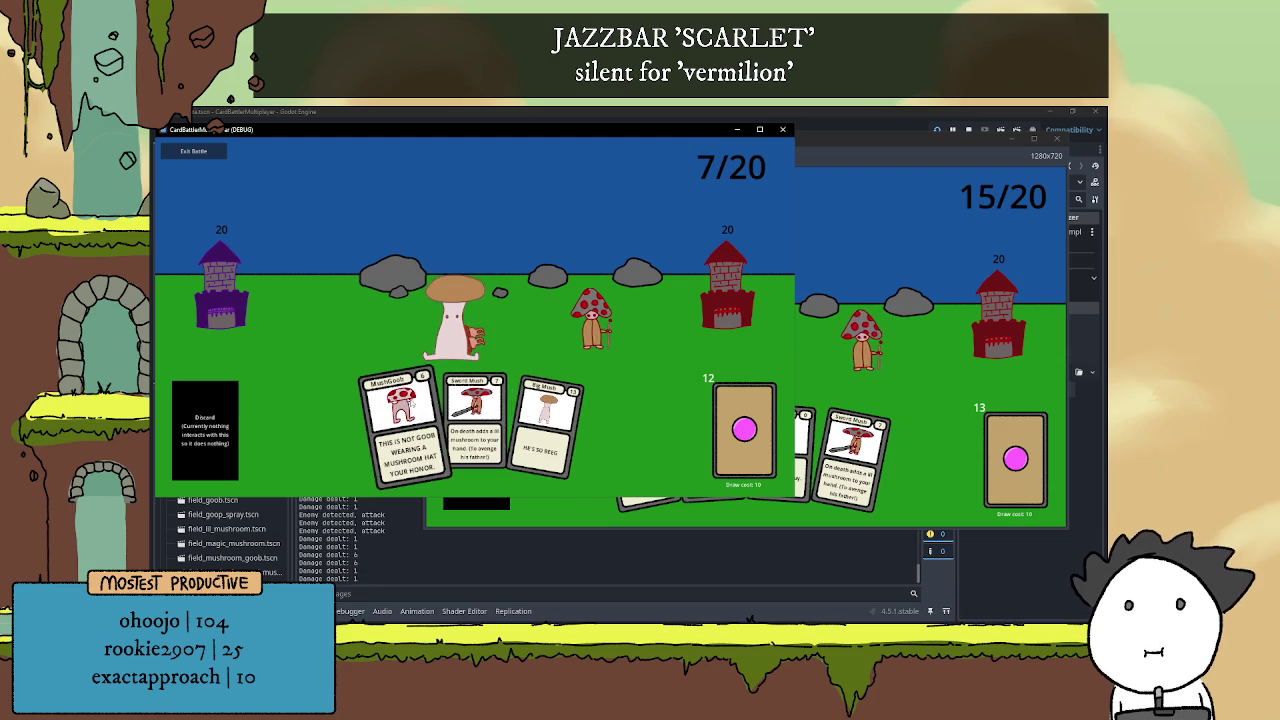
{"action": "left_click", "coordinate": [400, 425]}
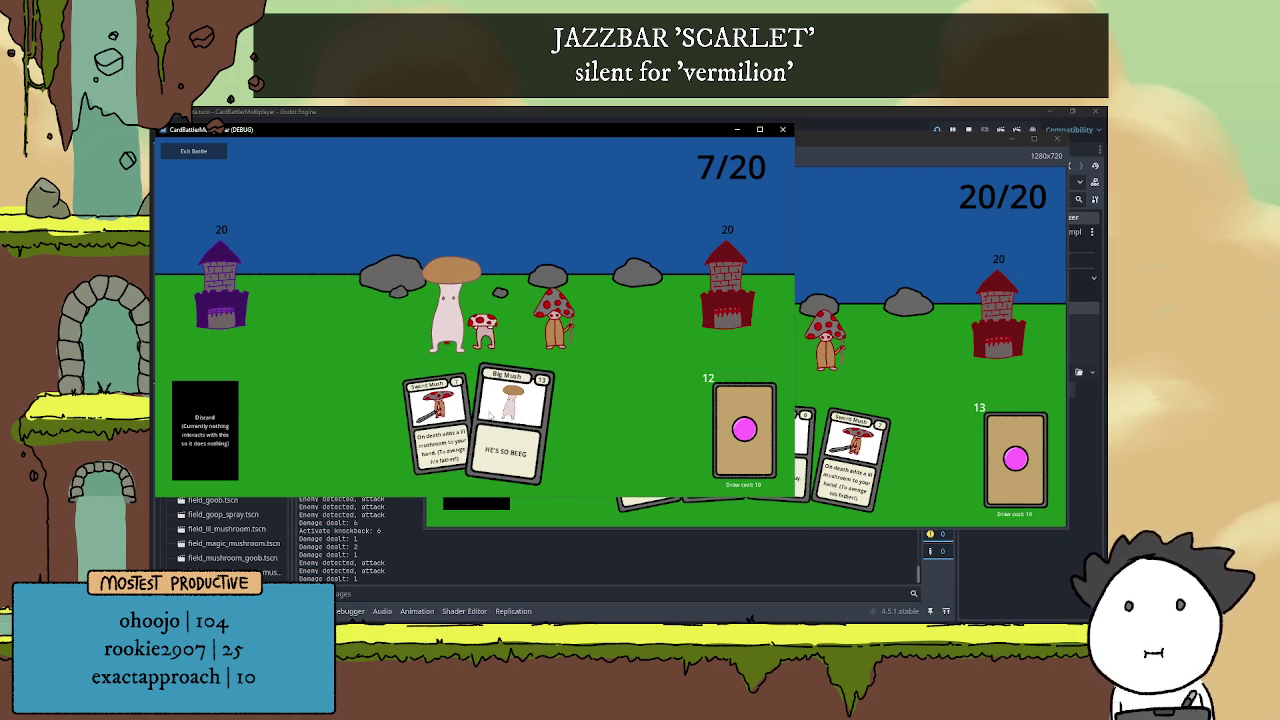
{"action": "left_click", "coordinate": [838, 428]}
{"action": "left_click", "coordinate": [838, 428]}
{"action": "left_click", "coordinate": [740, 455]}
{"action": "left_click", "coordinate": [775, 450]}
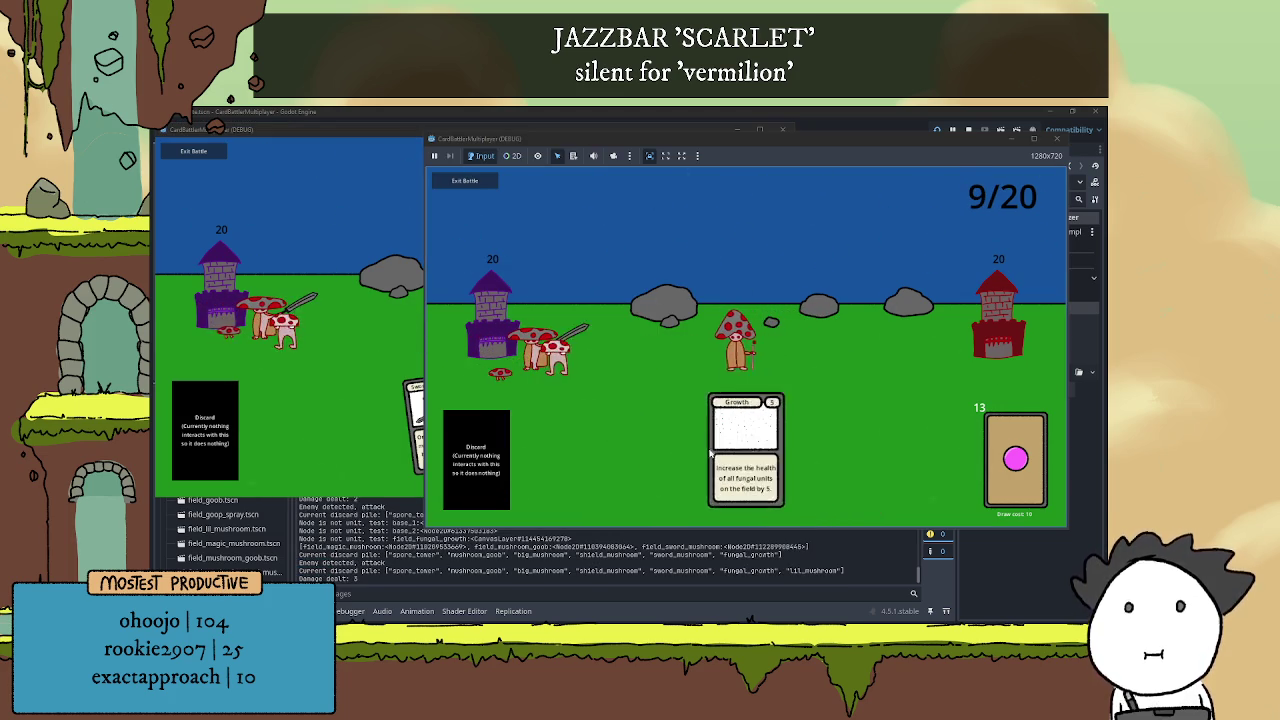
{"action": "left_click", "coordinate": [415, 420]}
{"action": "left_click", "coordinate": [620, 420]}
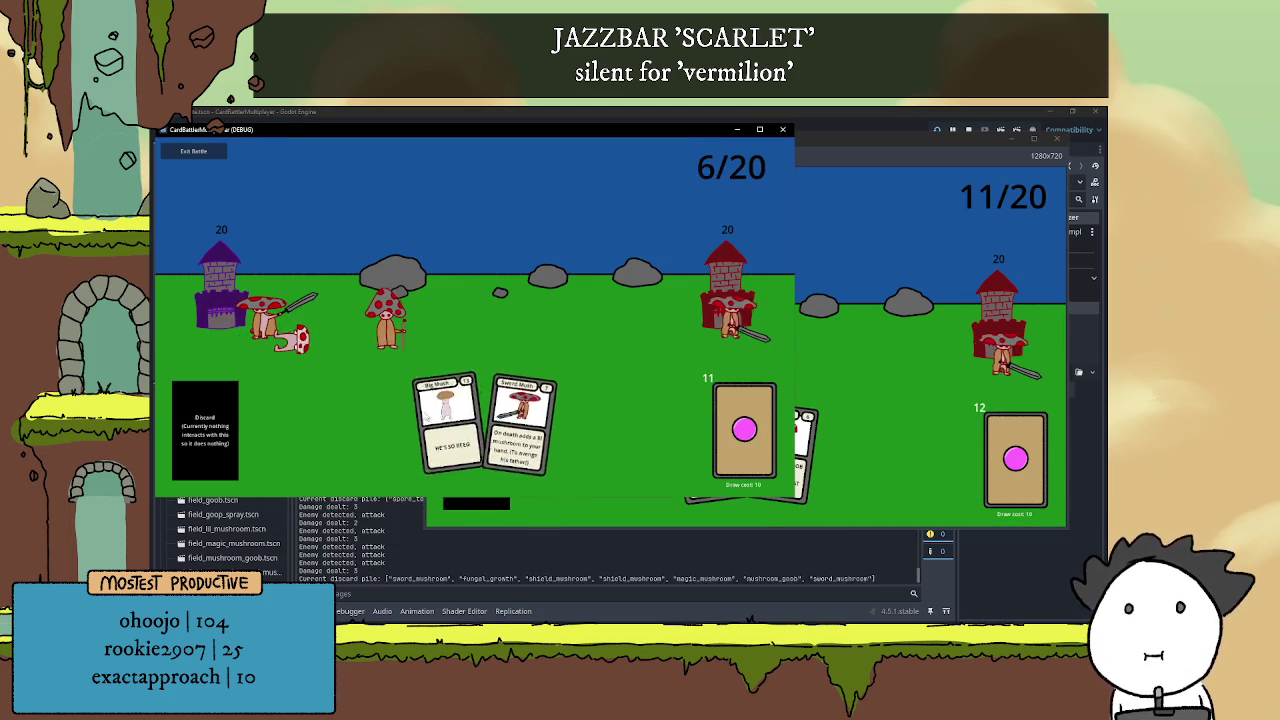
{"action": "left_click", "coordinate": [447, 420]}
Play MushGoob, Big Mush, Lil Mush, Growth and Shield Mush until Player 1 wins, then stop debugging
{"action": "left_click", "coordinate": [845, 457]}
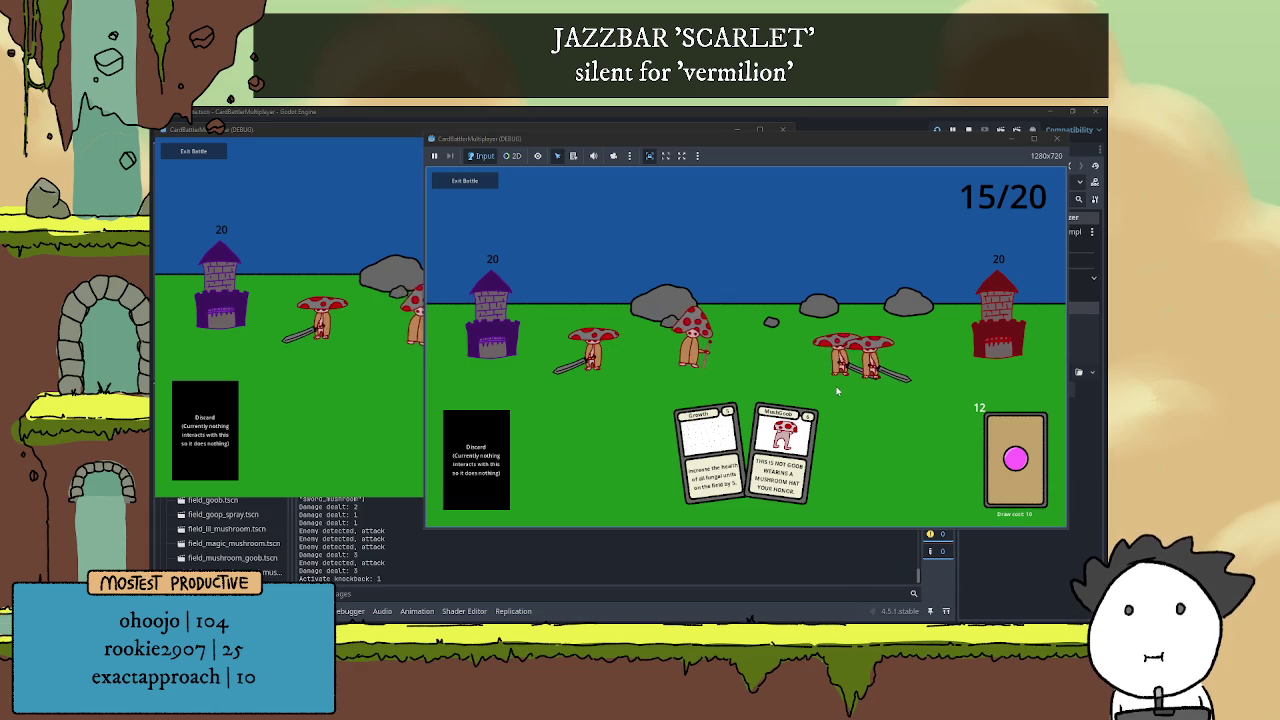
{"action": "left_click", "coordinate": [785, 445]}
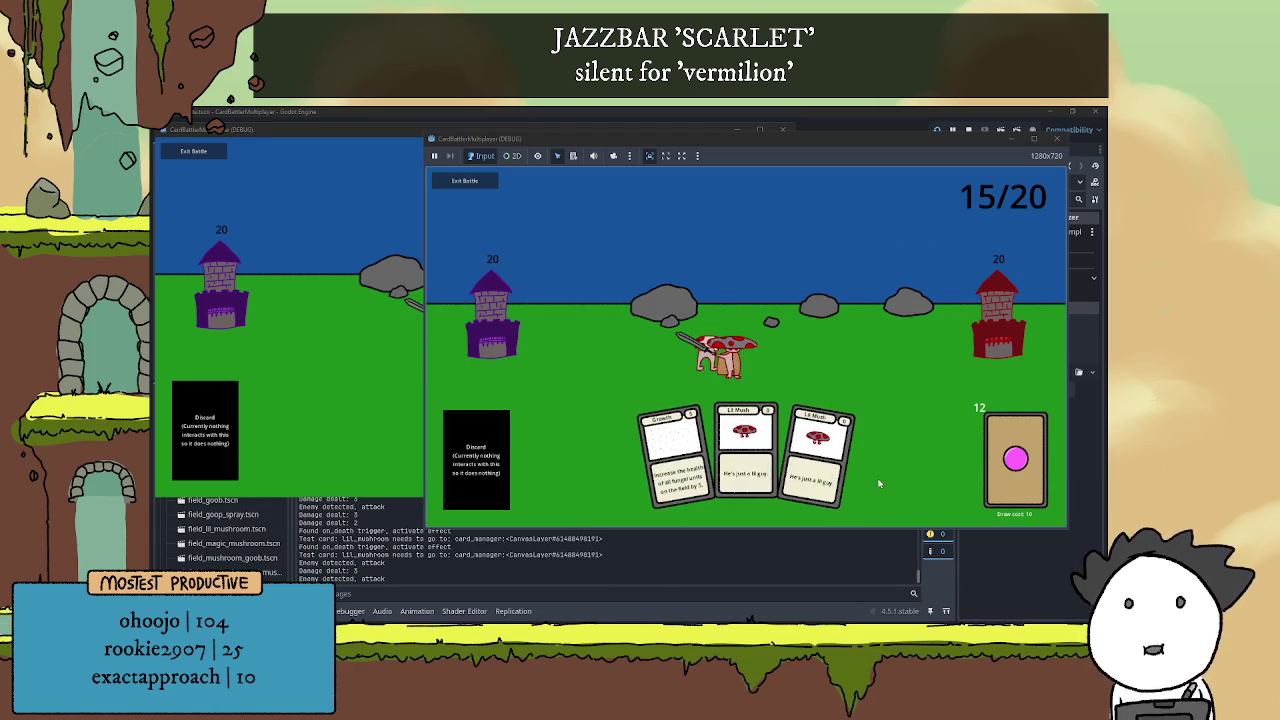
{"action": "left_click", "coordinate": [360, 354]}
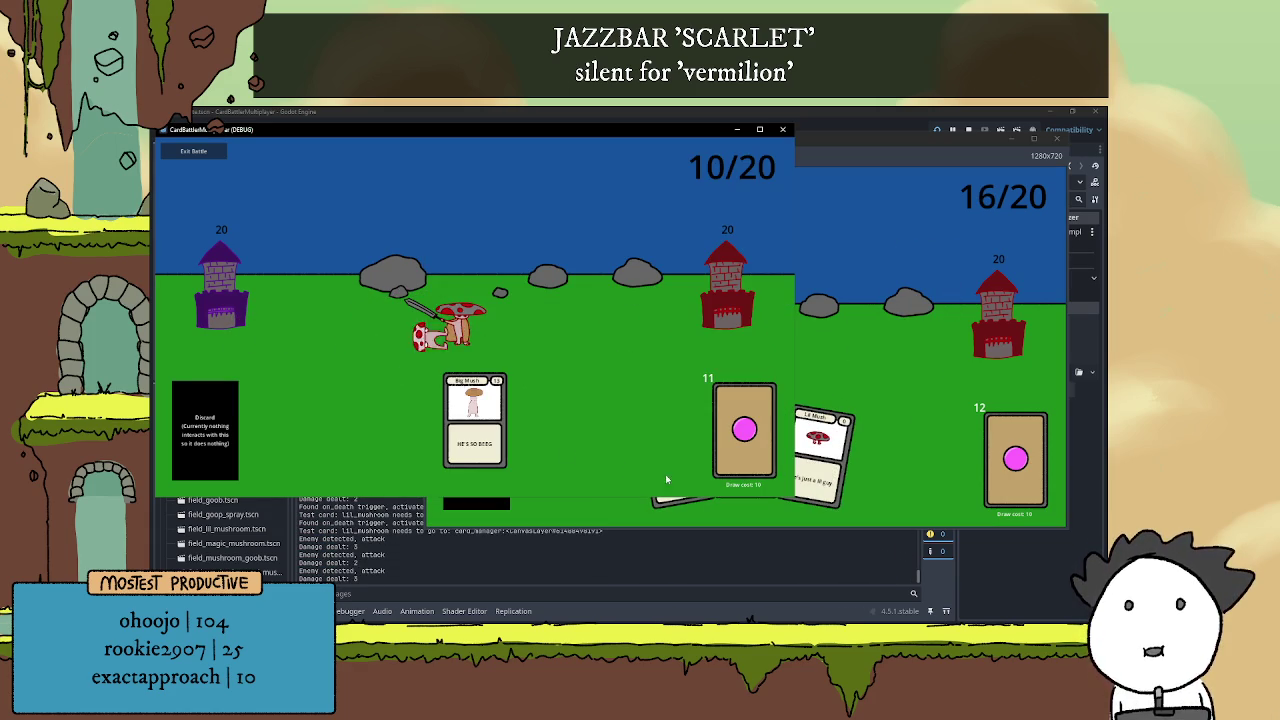
{"action": "left_click", "coordinate": [505, 417]}
{"action": "left_click", "coordinate": [338, 397]}
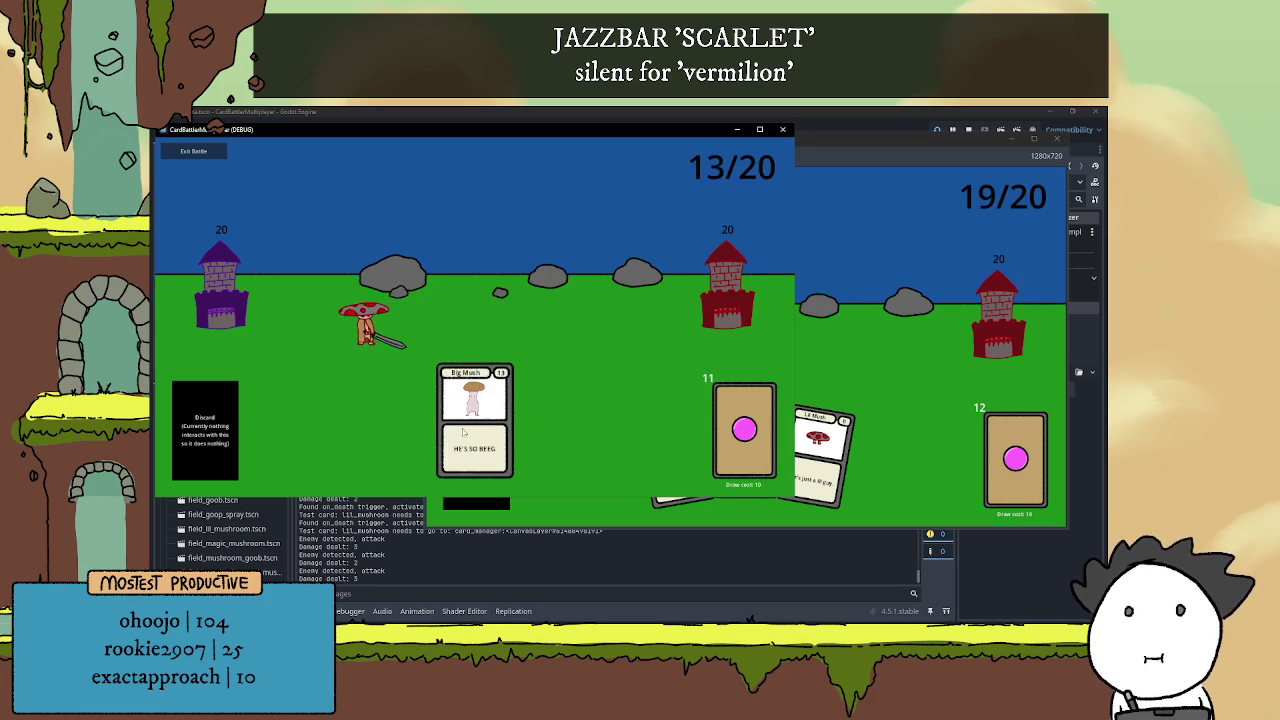
{"action": "left_click", "coordinate": [795, 430]}
{"action": "left_click", "coordinate": [1000, 450]}
{"action": "left_click", "coordinate": [745, 450]}
{"action": "left_click", "coordinate": [763, 440]}
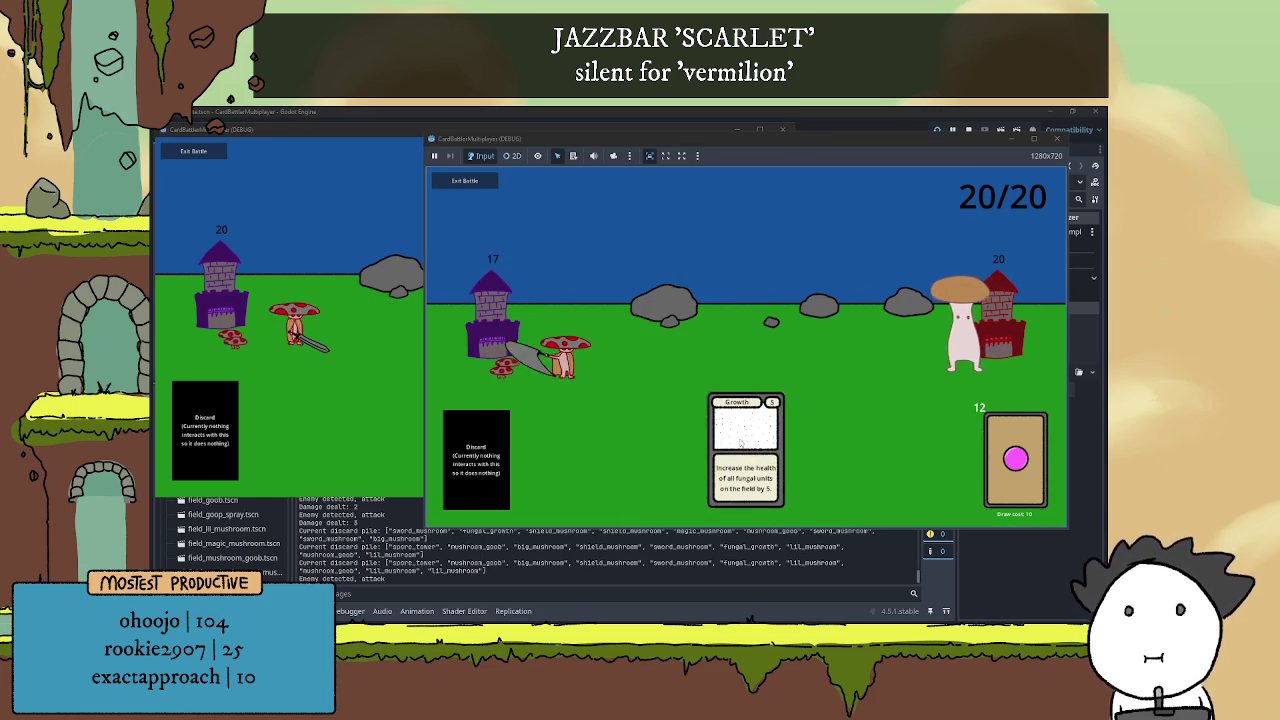
{"action": "left_click", "coordinate": [740, 443]}
{"action": "left_click", "coordinate": [988, 450]}
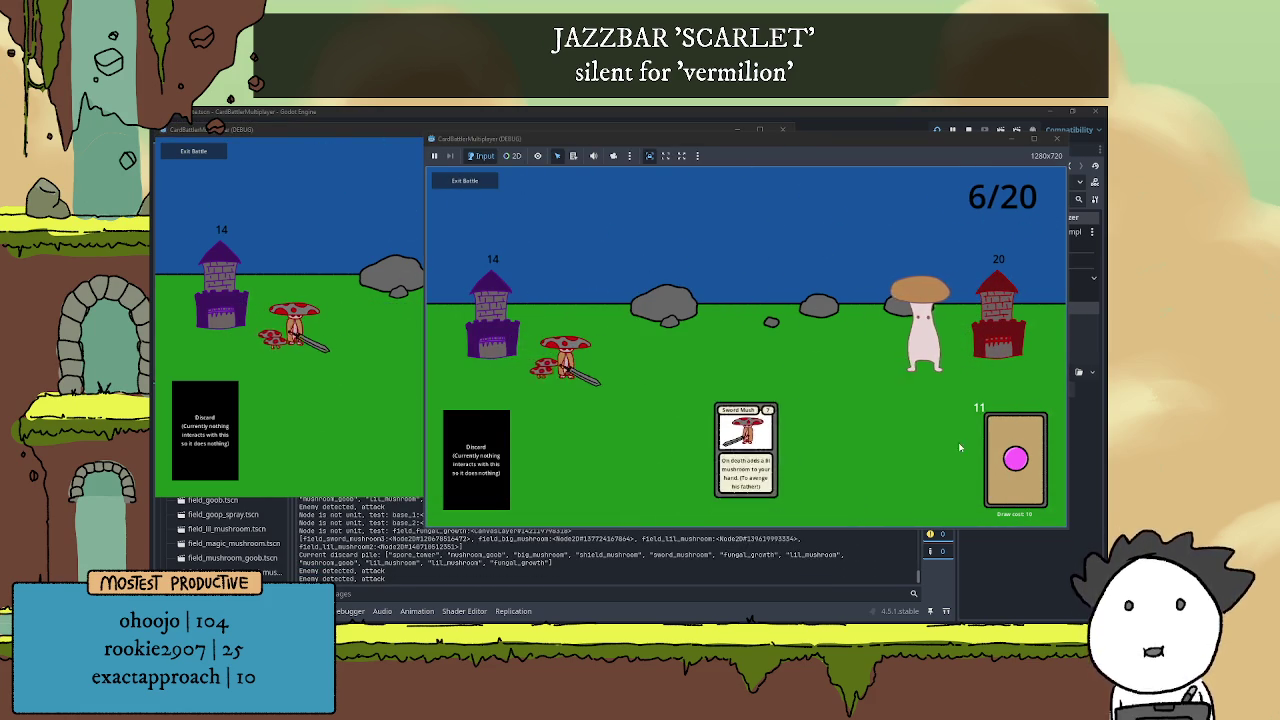
{"action": "left_click", "coordinate": [745, 450]}
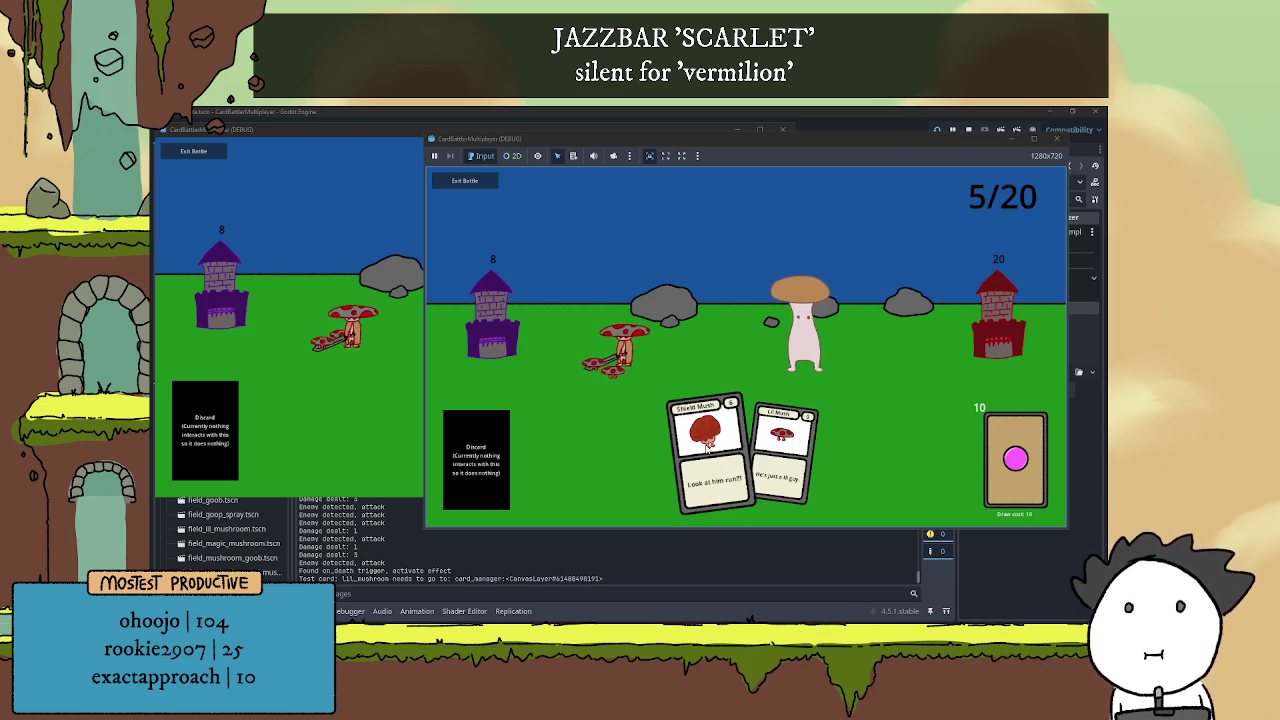
{"action": "left_click", "coordinate": [706, 450]}
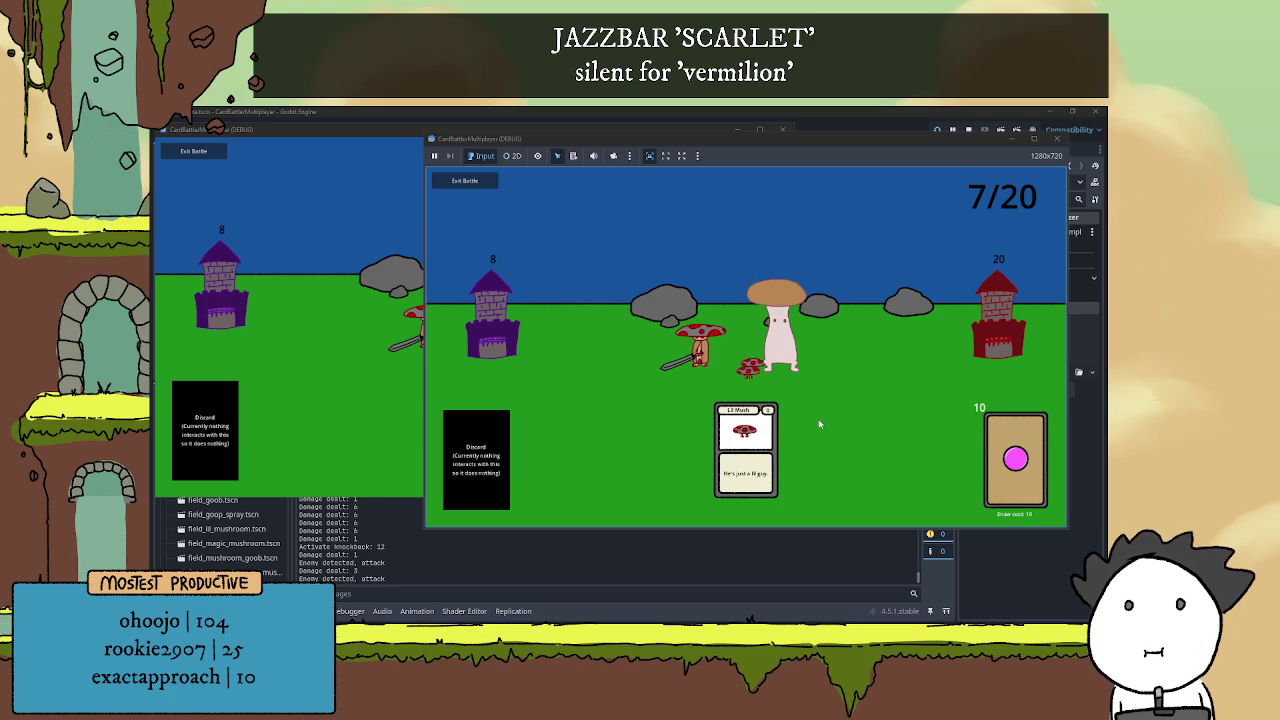
{"action": "left_click_drag", "start_coordinate": [745, 450], "coordinate": [747, 399]}
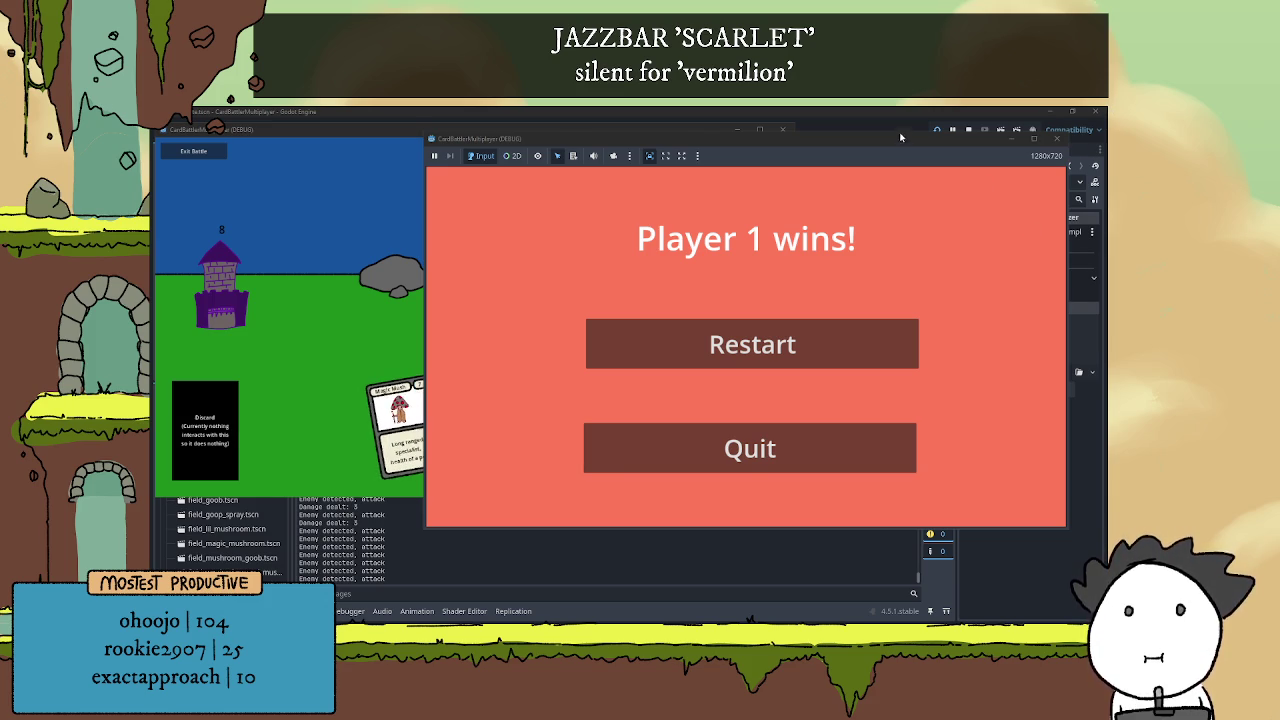
{"action": "key", "text": "F8"}
{"action": "left_click", "coordinate": [968, 130]}
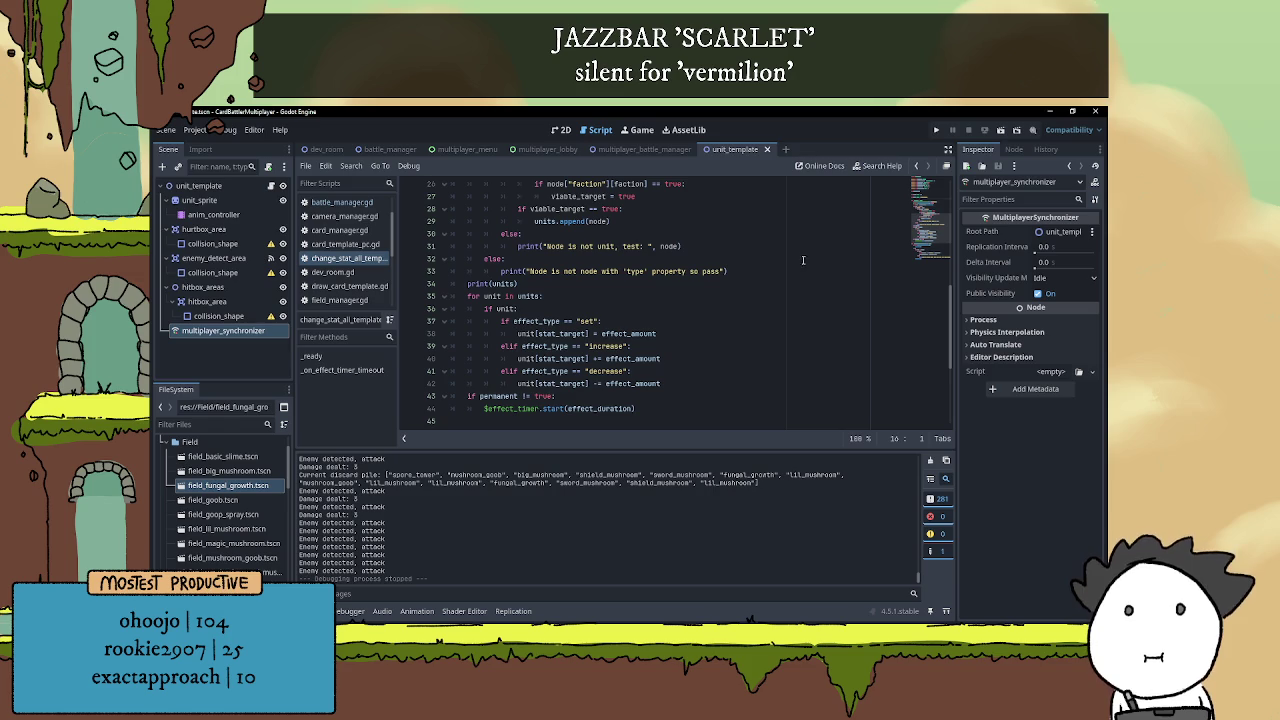
Browse the stat-change script around its _ready function, then hide the Output panel with Ctrl+J
{"action": "scroll", "coordinate": [664, 288], "scroll_direction": "up", "scroll_amount": 3}
{"action": "left_click", "coordinate": [659, 256]}
{"action": "key", "text": "Up"}
{"action": "scroll", "coordinate": [660, 250], "scroll_direction": "up", "scroll_amount": 1}
{"action": "key", "text": "Up"}
{"action": "key", "text": "Up"}
{"action": "key", "text": "Up"}
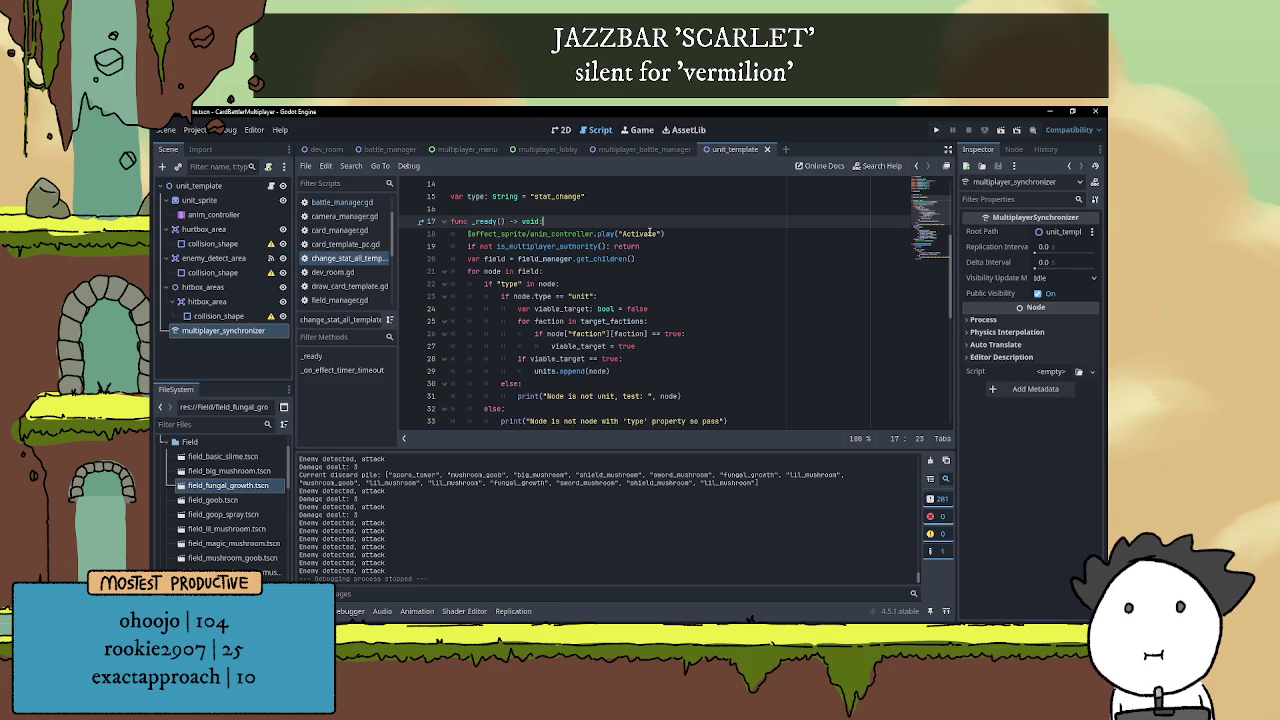
{"action": "scroll", "coordinate": [650, 232], "scroll_direction": "down", "scroll_amount": 3}
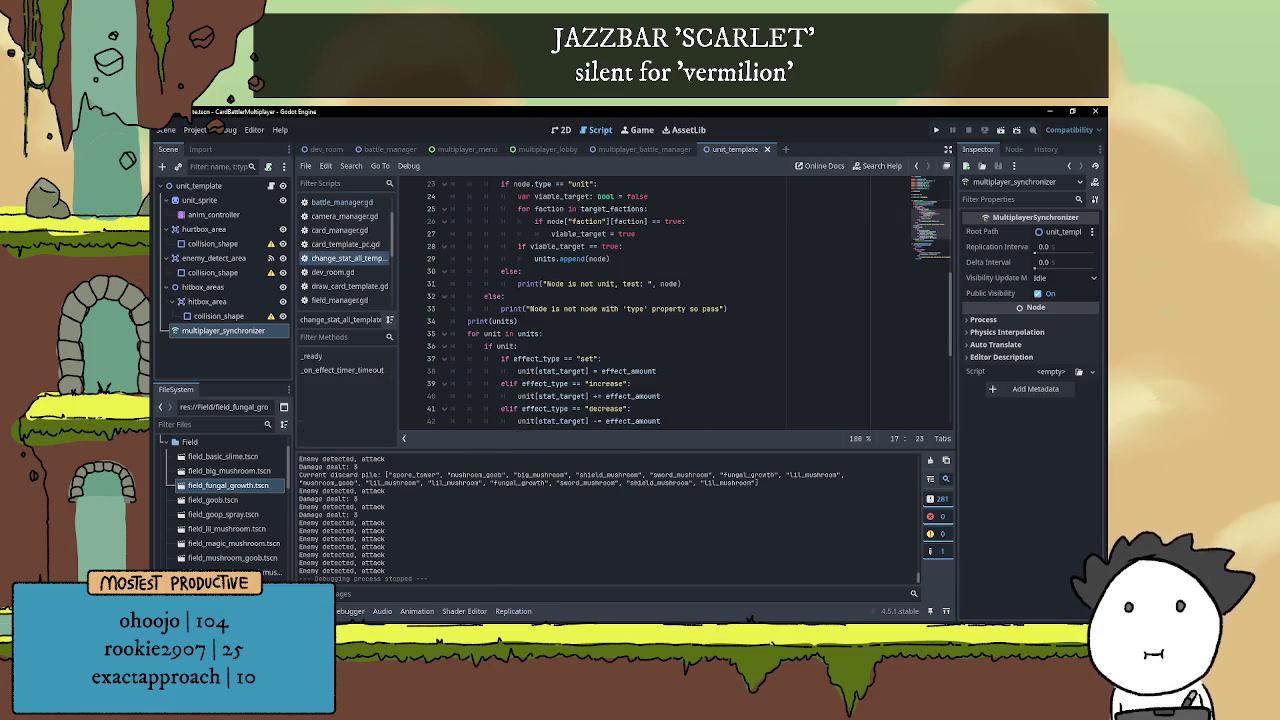
{"action": "key", "text": "ctrl+j"}
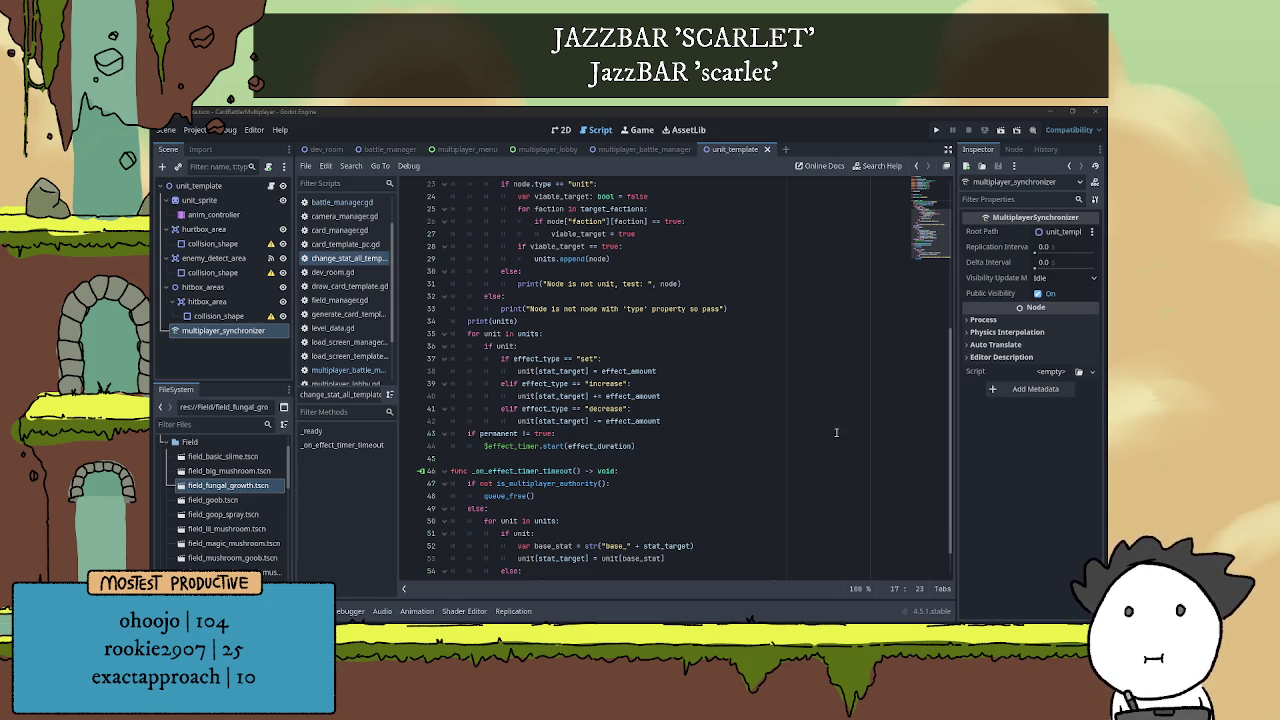
{"action": "left_click", "coordinate": [623, 346]}
{"action": "scroll", "coordinate": [624, 346], "scroll_direction": "up", "scroll_amount": 1}
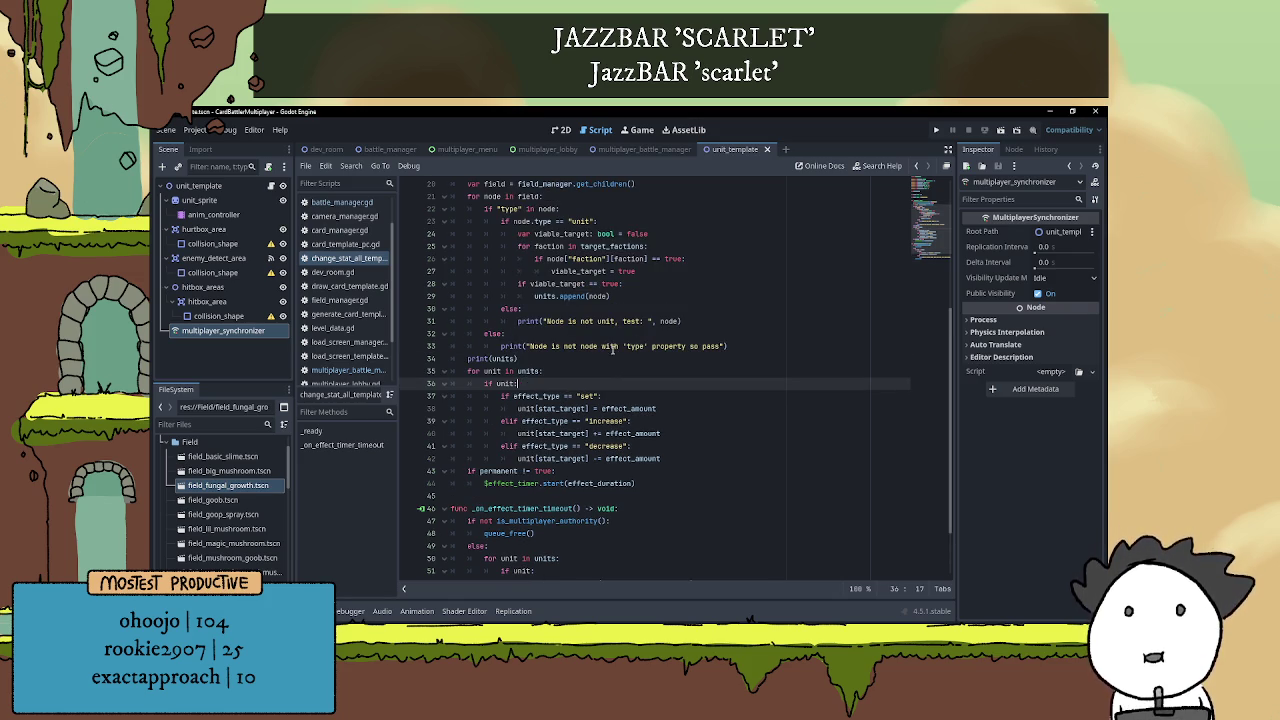
{"action": "scroll", "coordinate": [527, 355], "scroll_direction": "up", "scroll_amount": 1}
{"action": "left_click", "coordinate": [757, 368]}
{"action": "left_click", "coordinate": [755, 382]}
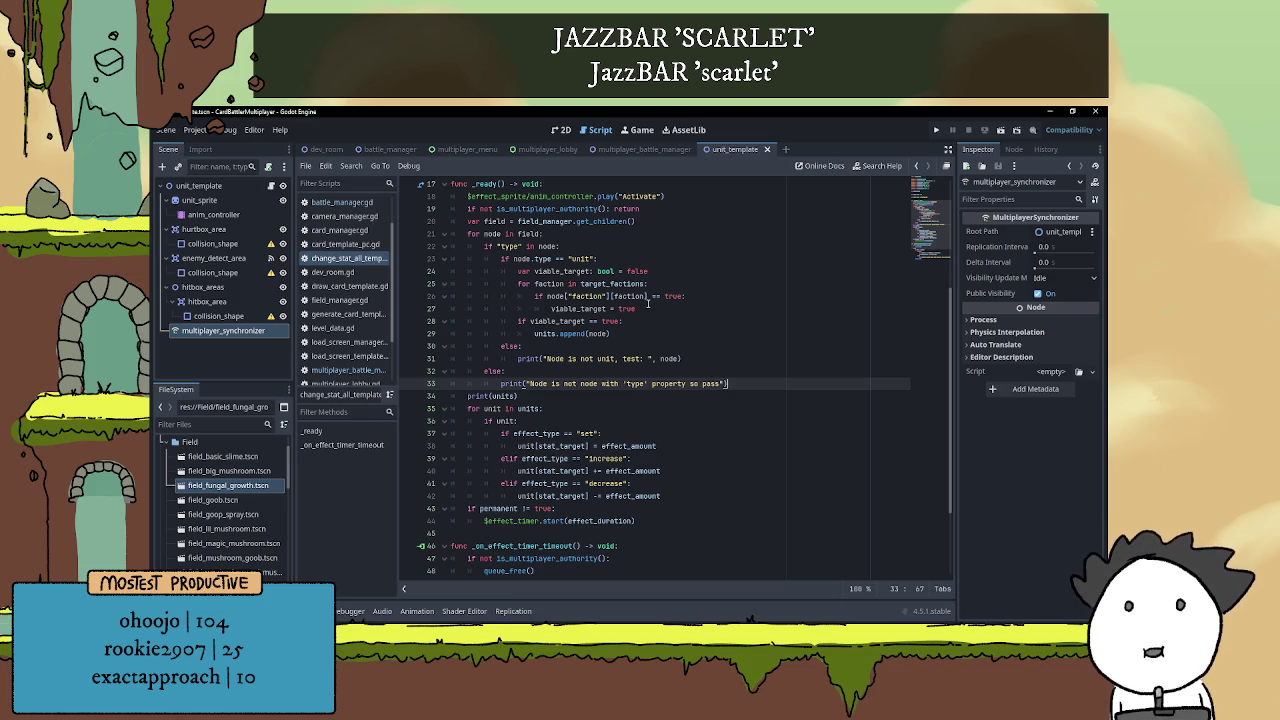
{"action": "left_click", "coordinate": [677, 372]}
{"action": "scroll", "coordinate": [705, 376], "scroll_direction": "up", "scroll_amount": 5}
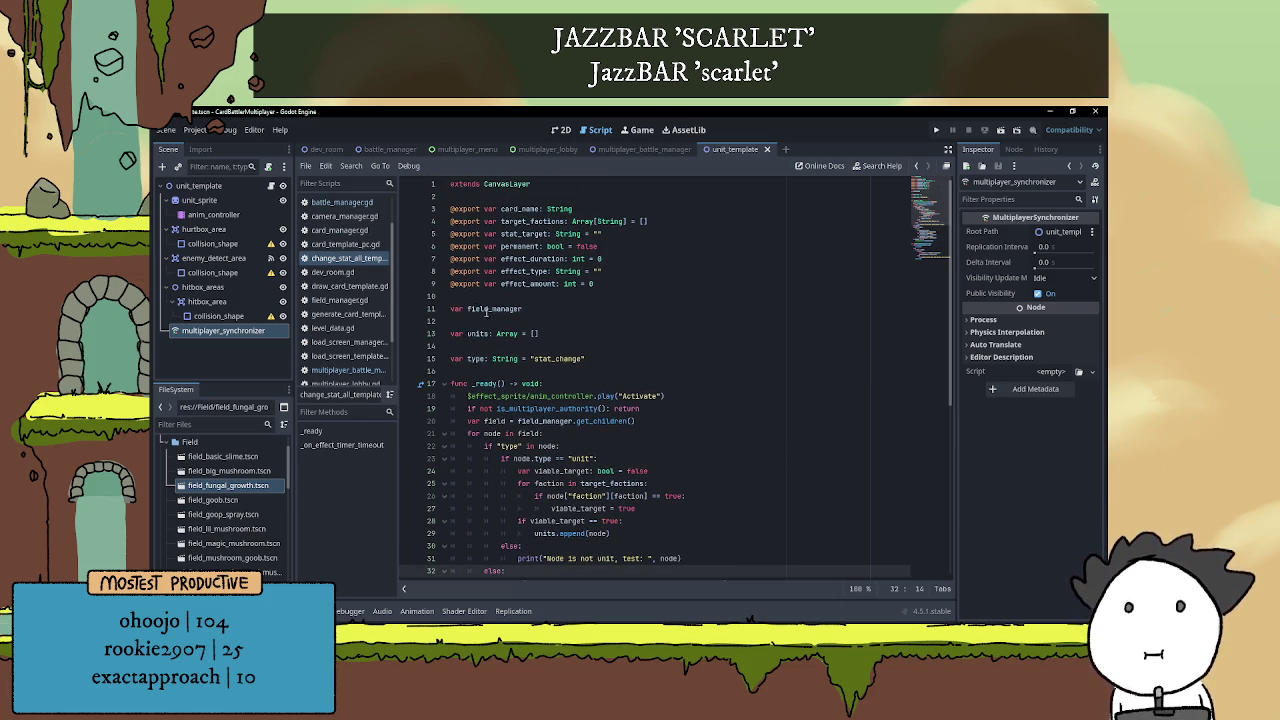
{"action": "left_click", "coordinate": [612, 358]}
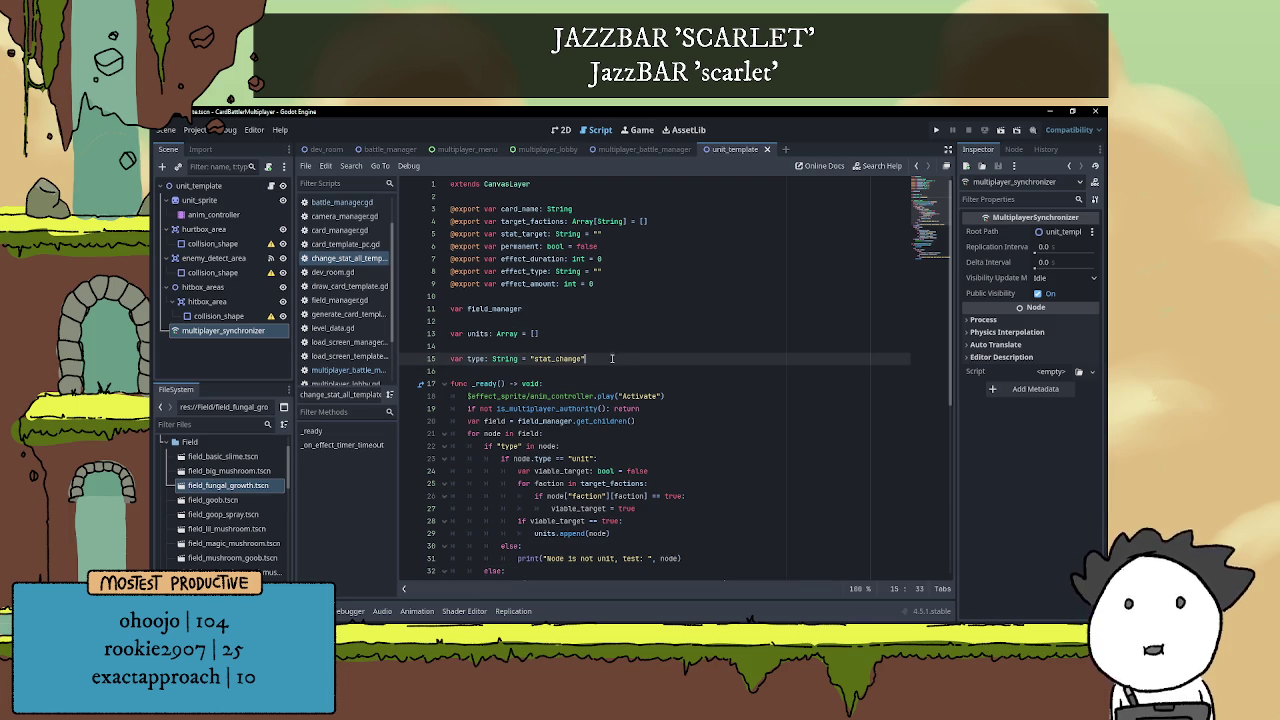
{"action": "scroll", "coordinate": [615, 374], "scroll_direction": "down", "scroll_amount": 6}
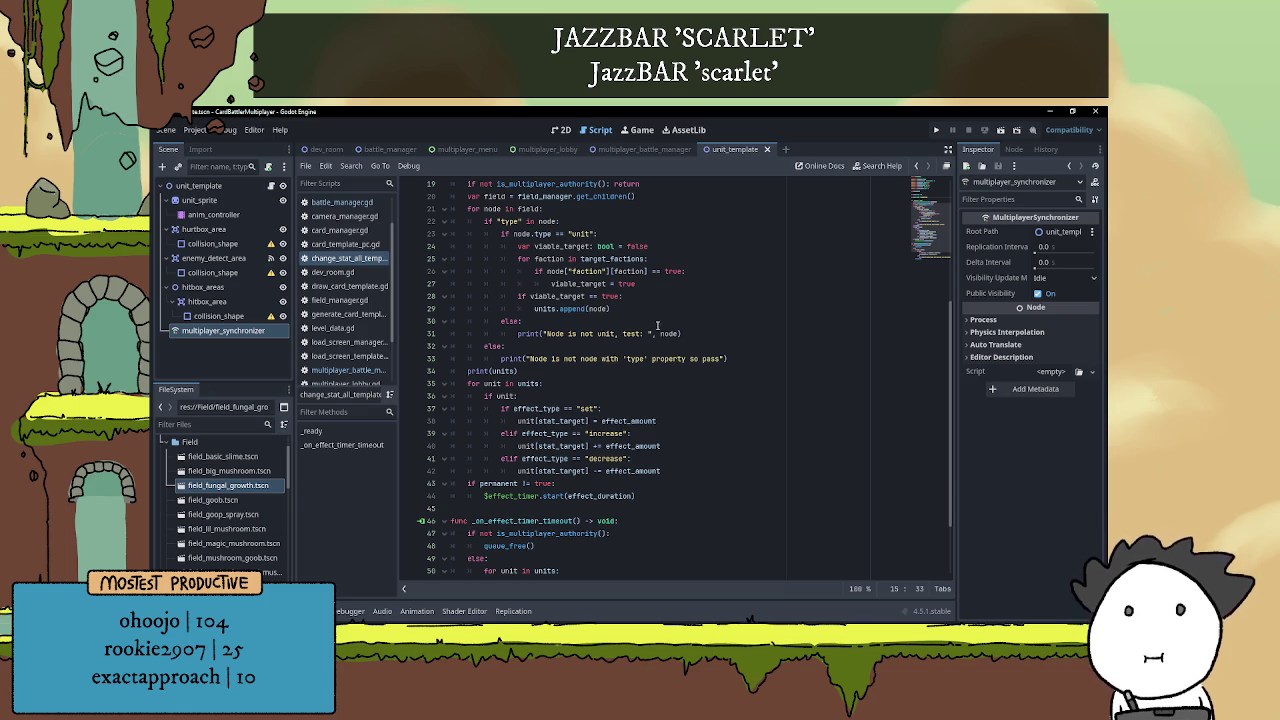
{"action": "left_click", "coordinate": [718, 345]}
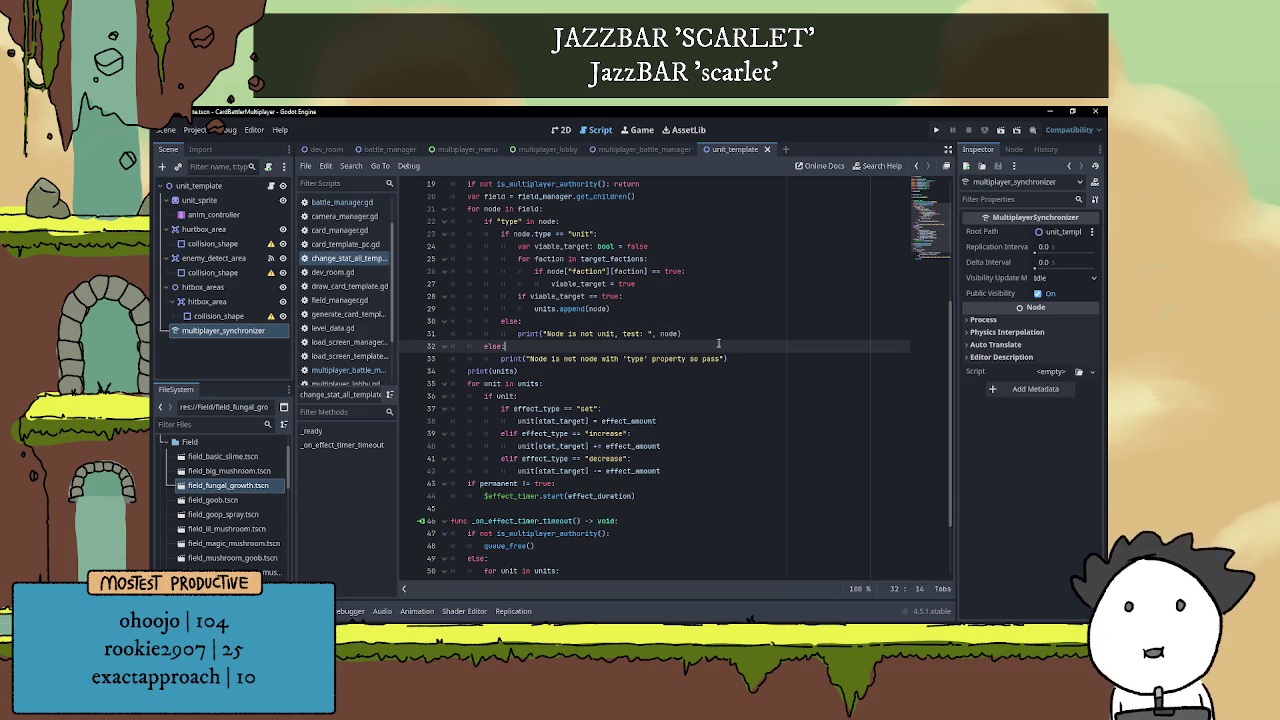
{"action": "scroll", "coordinate": [750, 364], "scroll_direction": "up", "scroll_amount": 1}
{"action": "left_click", "coordinate": [713, 371]}
{"action": "left_click", "coordinate": [708, 359]}
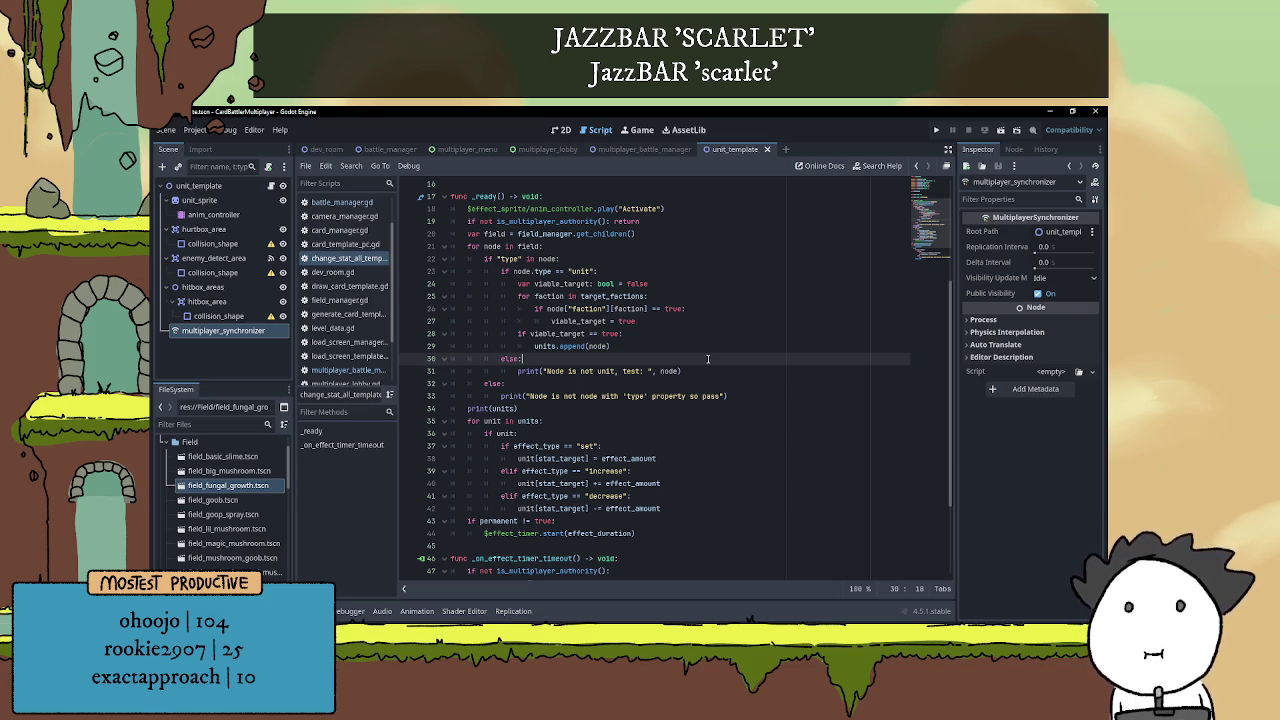
{"action": "left_click", "coordinate": [668, 346]}
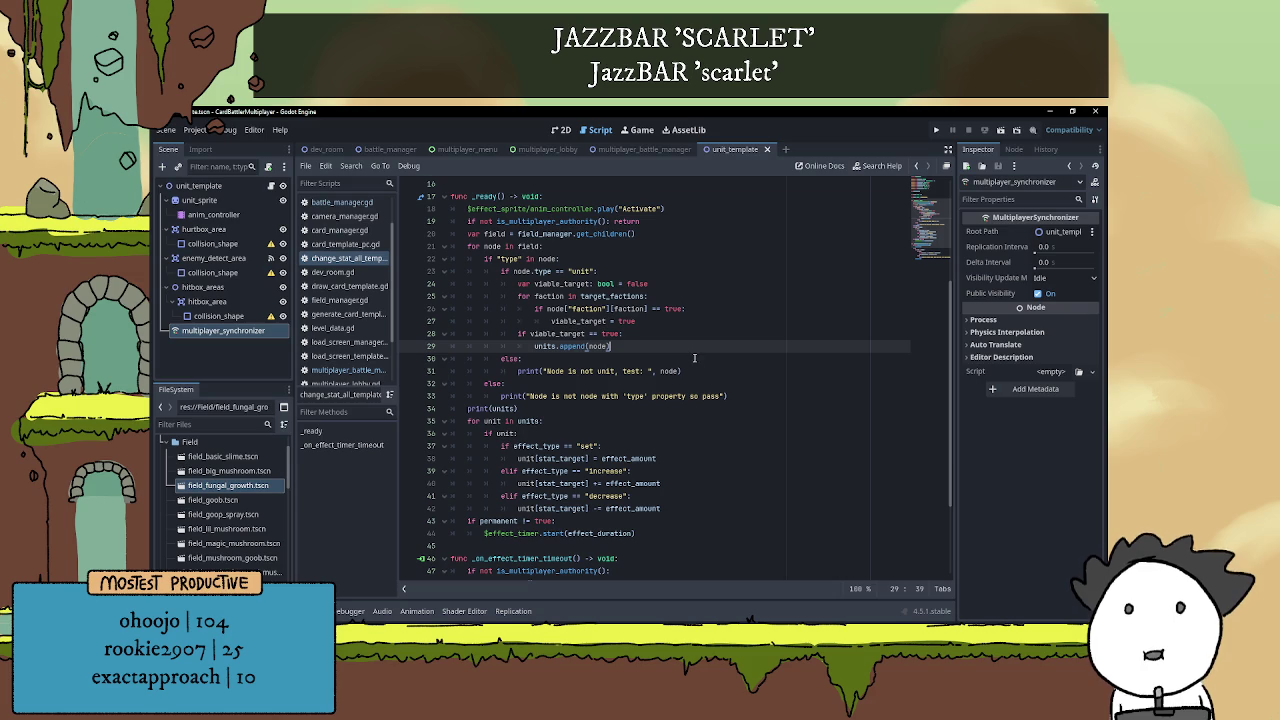
{"action": "scroll", "coordinate": [782, 306], "scroll_direction": "up", "scroll_amount": 2}
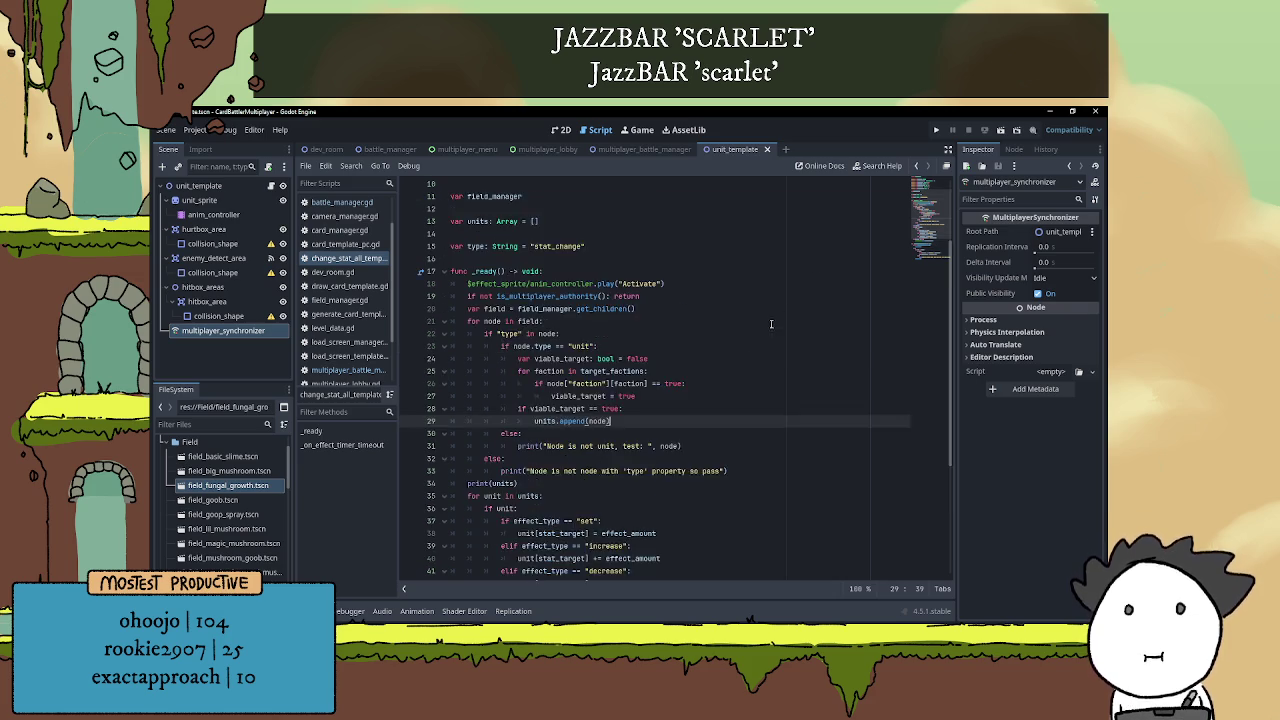
{"action": "scroll", "coordinate": [782, 306], "scroll_direction": "up", "scroll_amount": 3}
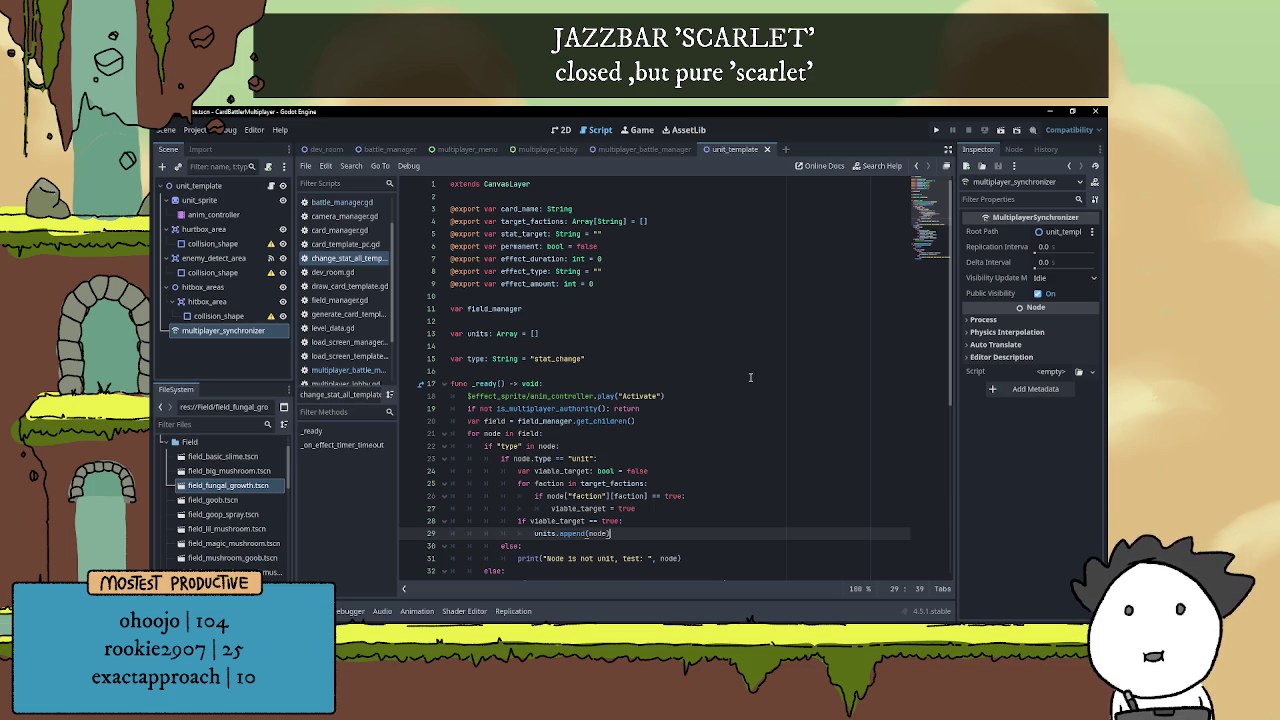
{"action": "scroll", "coordinate": [718, 368], "scroll_direction": "down", "scroll_amount": 4}
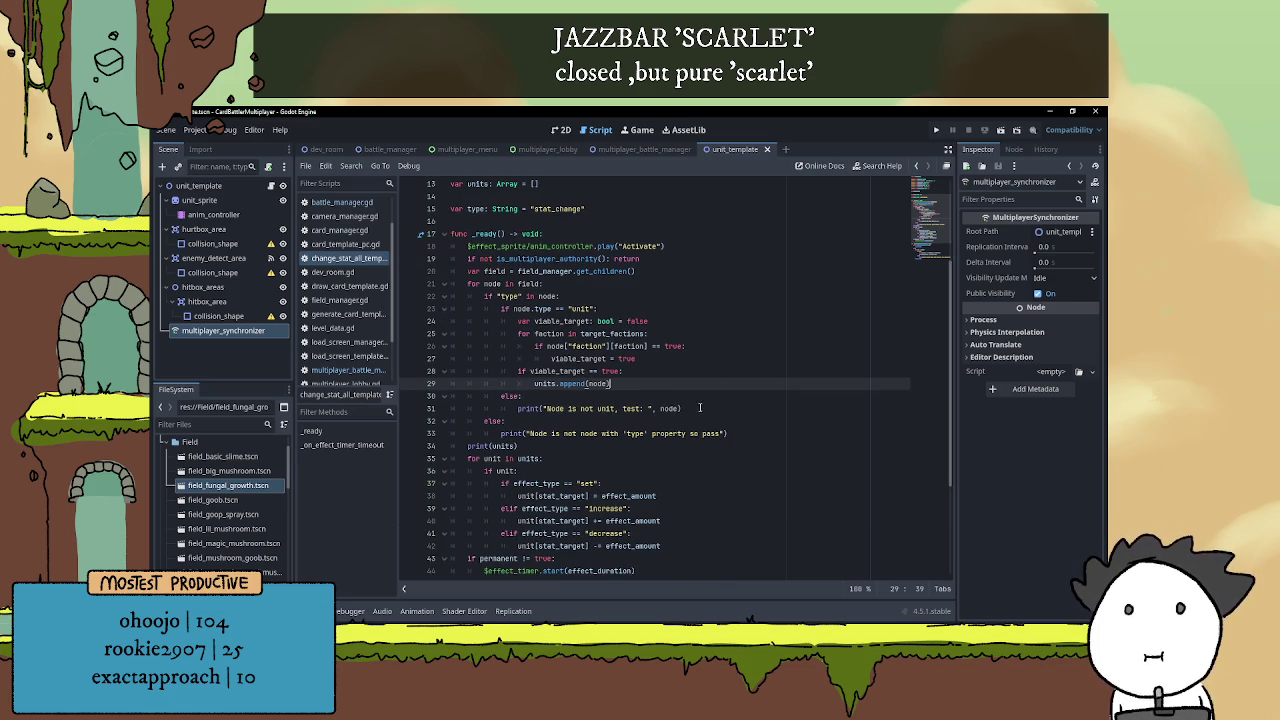
{"action": "scroll", "coordinate": [701, 408], "scroll_direction": "up", "scroll_amount": 4}
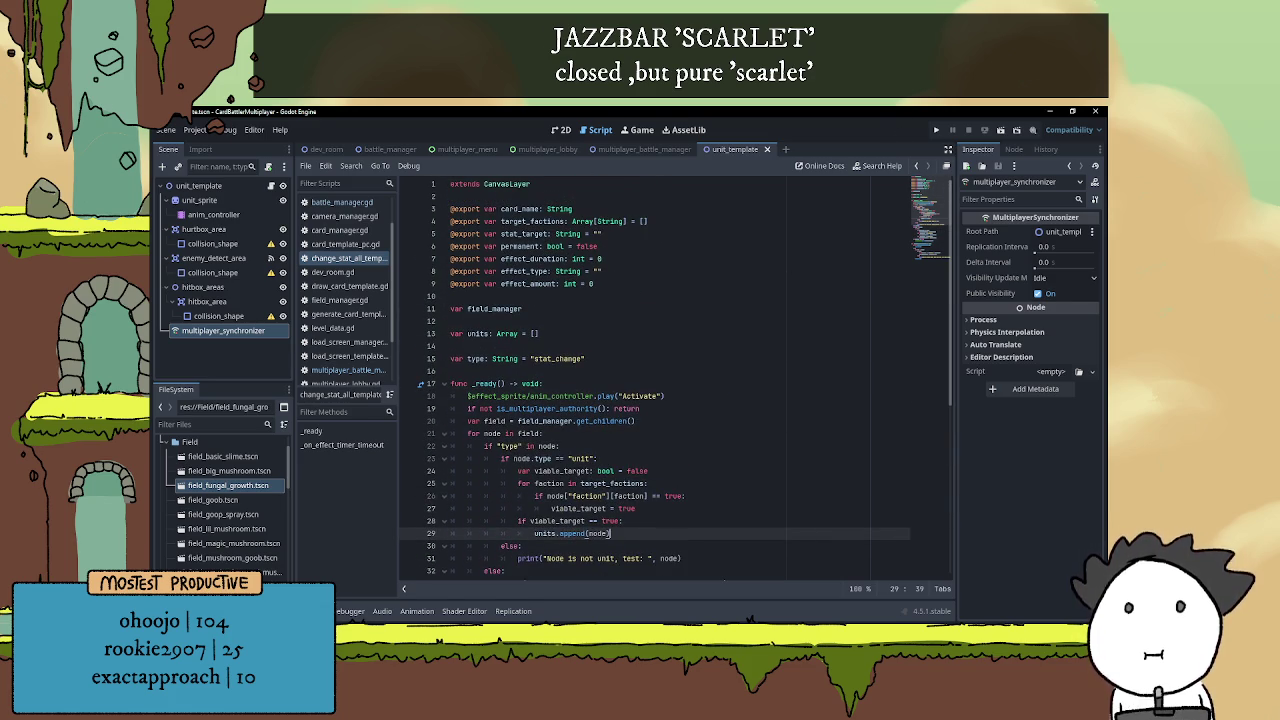
{"action": "left_click", "coordinate": [936, 130]}
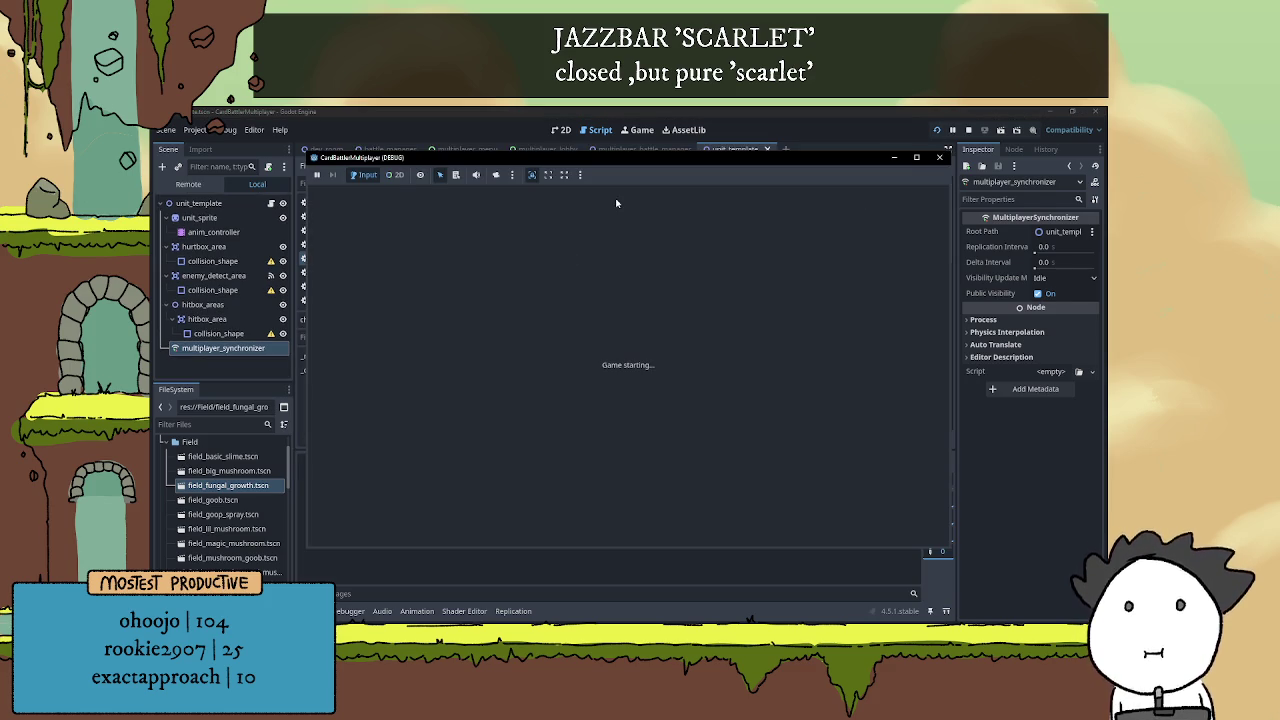
Place the two game windows side by side and open the Multiplayer screen in each
{"action": "mouse_move", "coordinate": [651, 163]}
{"action": "left_mouse_down"}
{"action": "mouse_move", "coordinate": [806, 147]}
{"action": "mouse_move", "coordinate": [773, 153]}
{"action": "left_mouse_up"}
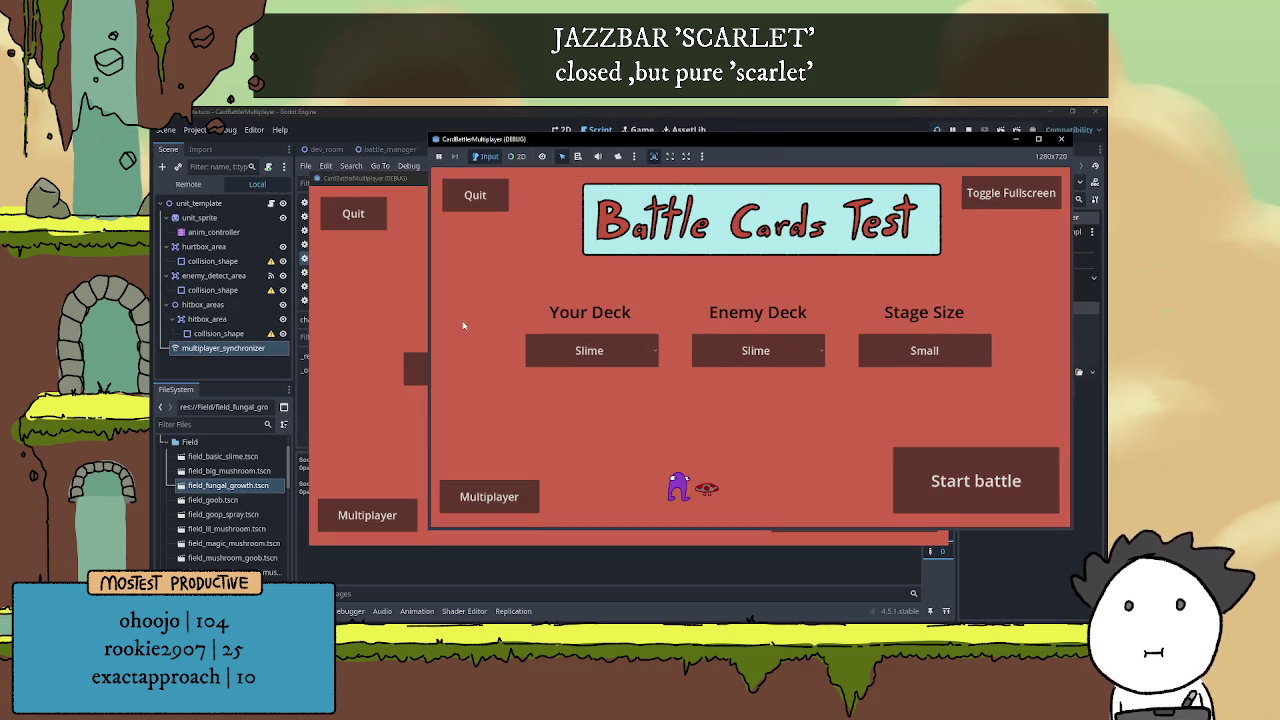
{"action": "left_click_drag", "start_coordinate": [540, 181], "coordinate": [289, 153]}
{"action": "left_click", "coordinate": [218, 478]}
{"action": "left_click", "coordinate": [769, 436]}
{"action": "left_click", "coordinate": [489, 497]}
Host a server from both games, return the right one to the multiplayer setup menu
{"action": "left_click", "coordinate": [636, 295]}
{"action": "left_click", "coordinate": [607, 252]}
{"action": "left_click", "coordinate": [878, 272]}
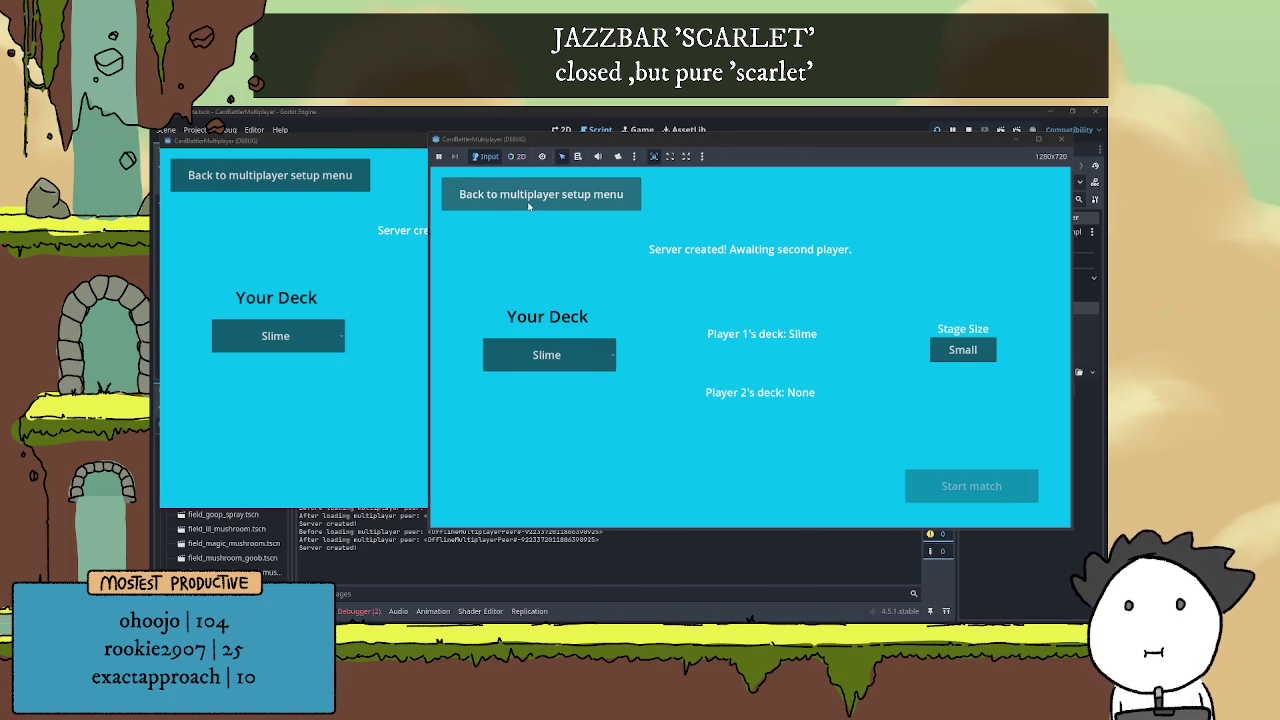
{"action": "left_click", "coordinate": [527, 200]}
{"action": "left_click", "coordinate": [355, 611]}
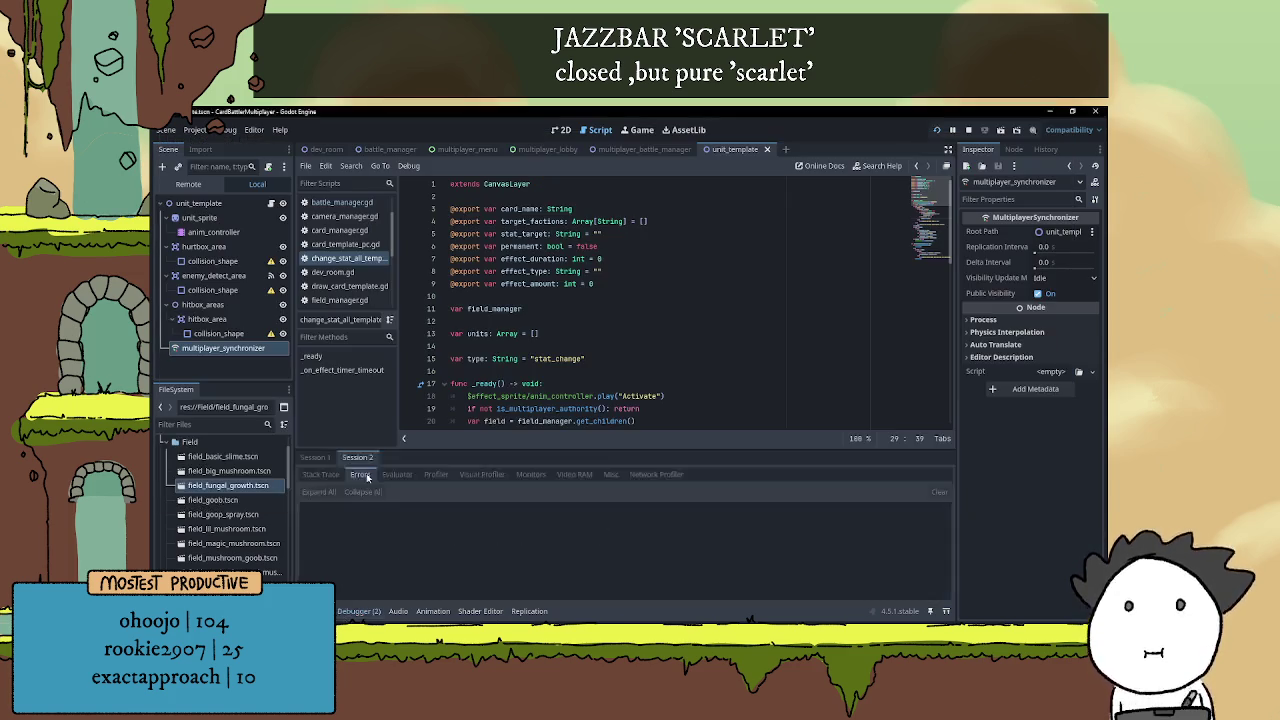
Expand and collapse both 'Couldn't create an ENet host' create_server errors, then bring the host game forward
{"action": "left_click", "coordinate": [368, 474]}
{"action": "left_click", "coordinate": [450, 511]}
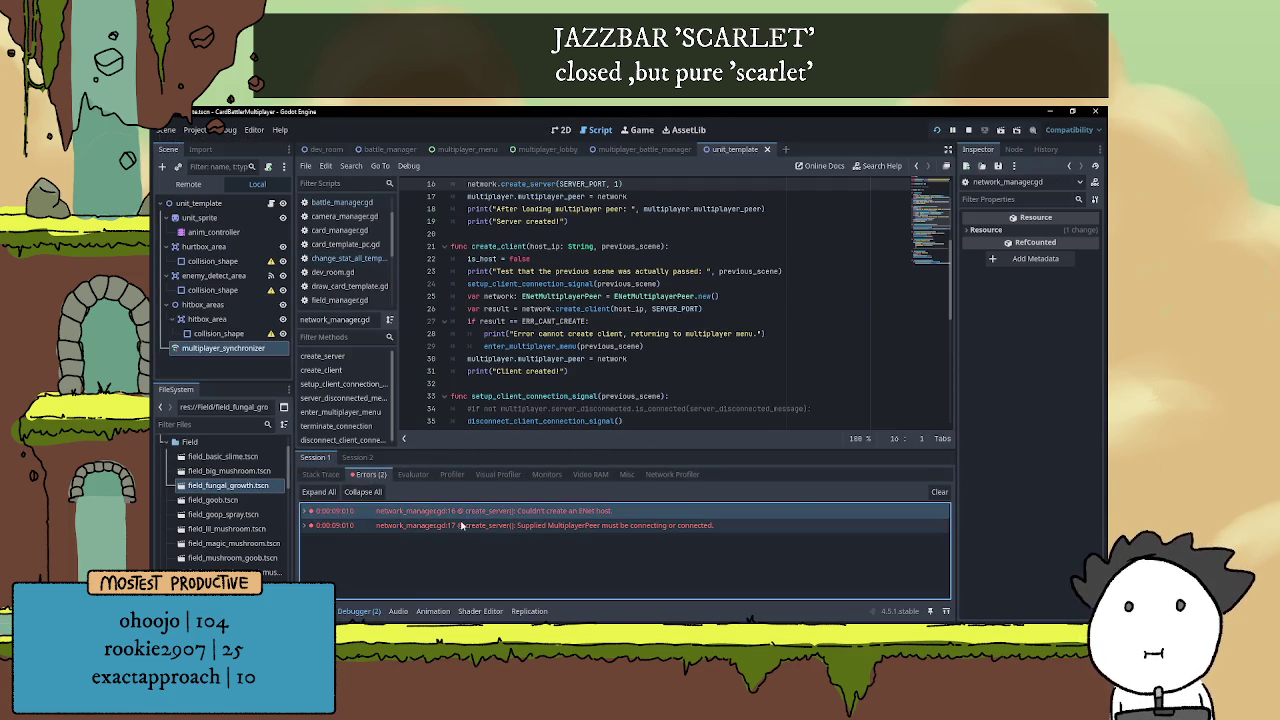
{"action": "left_click", "coordinate": [463, 512]}
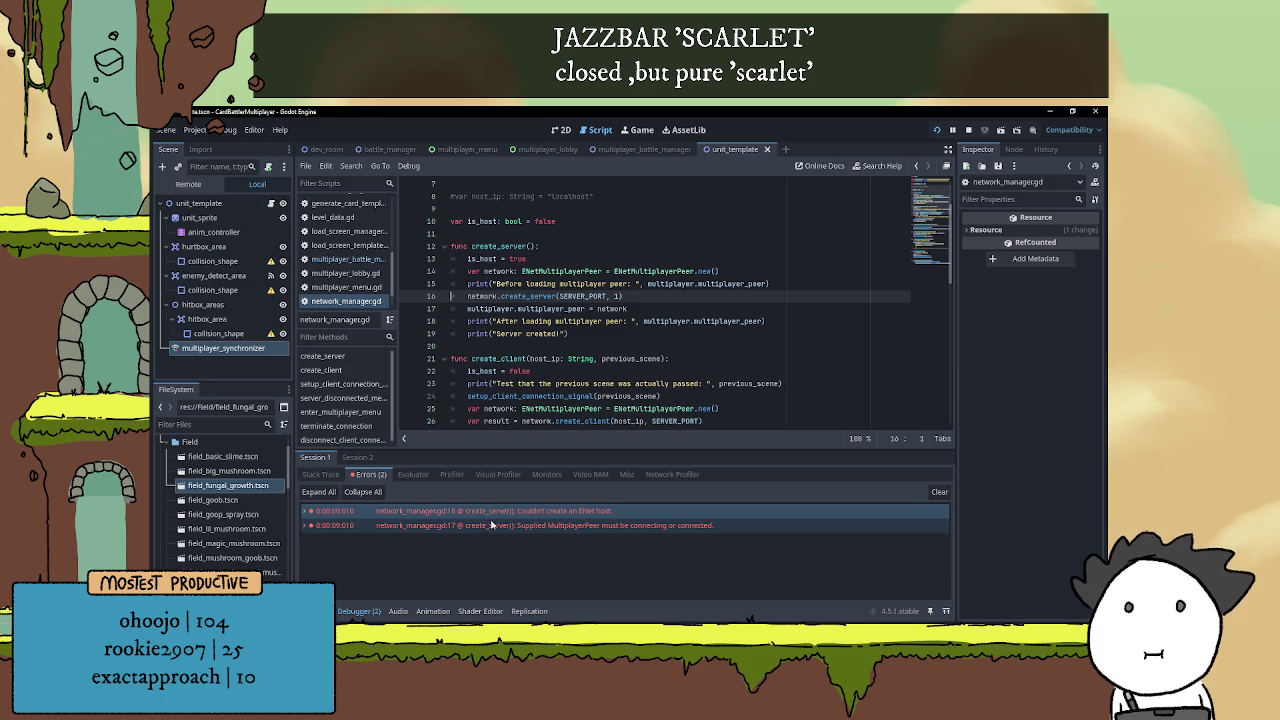
{"action": "mouse_move", "coordinate": [505, 520]}
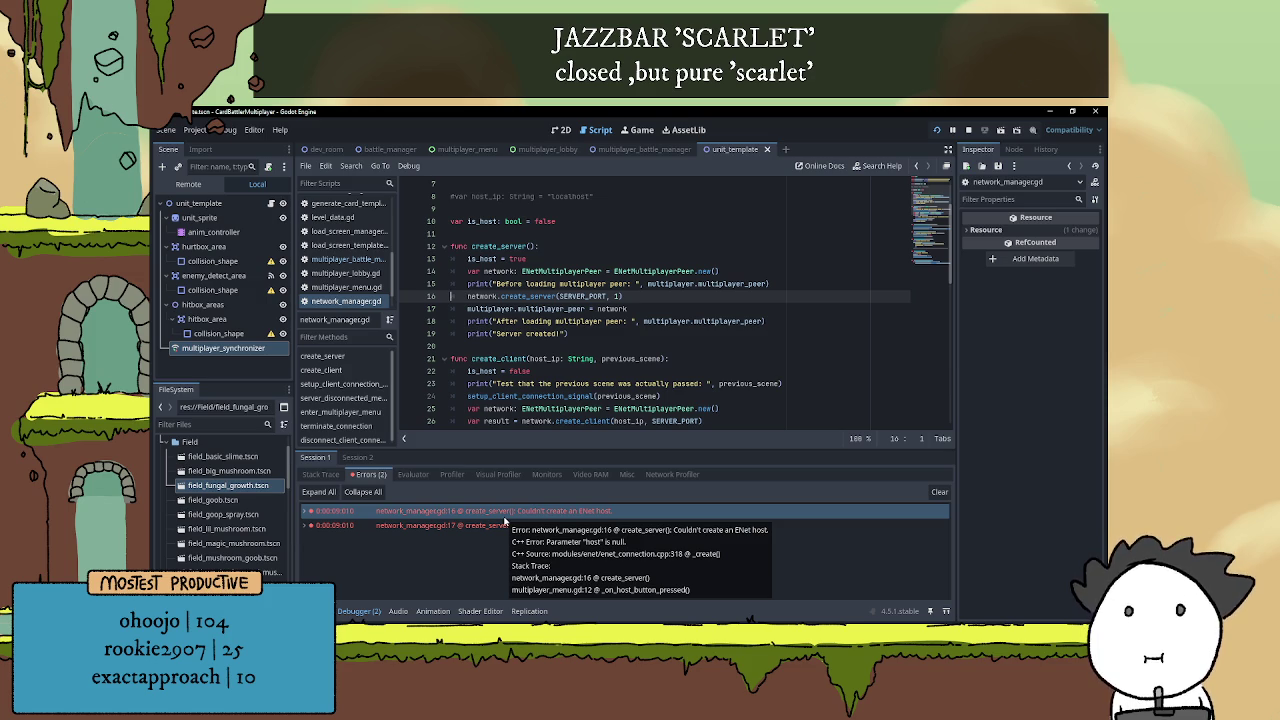
{"action": "left_click", "coordinate": [305, 511]}
{"action": "left_click", "coordinate": [305, 512]}
{"action": "left_click", "coordinate": [305, 525]}
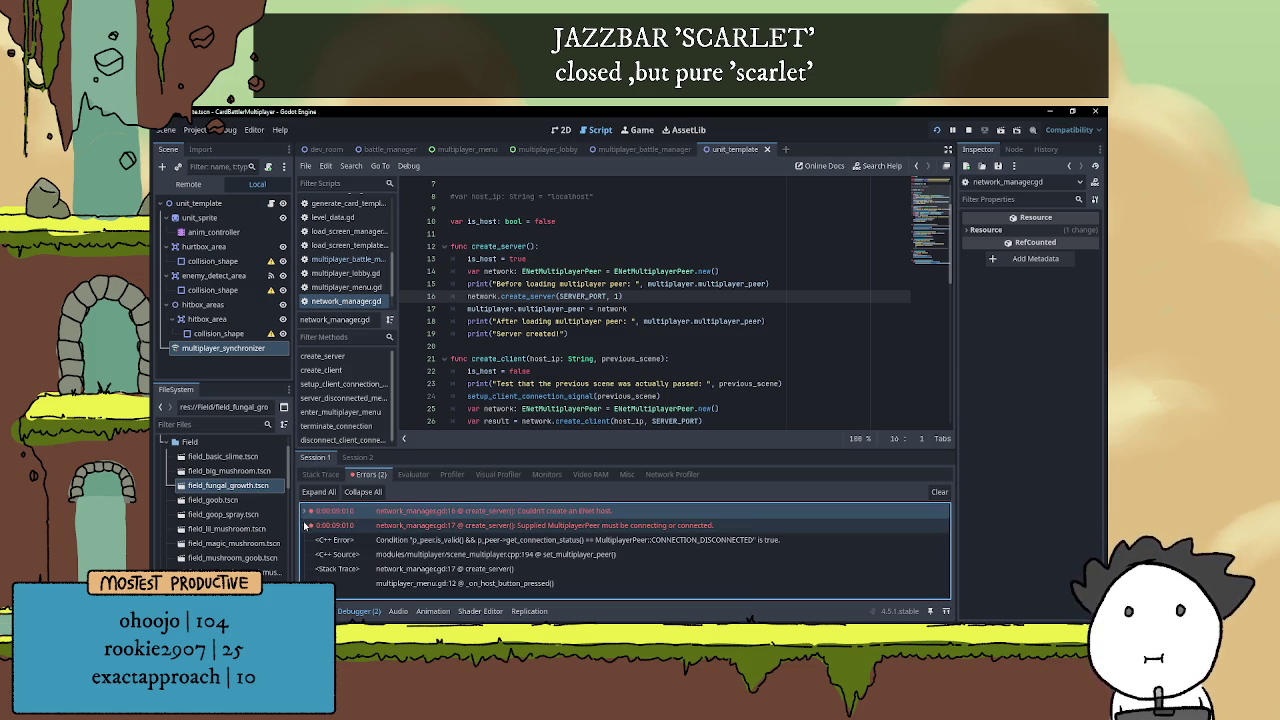
{"action": "left_click", "coordinate": [305, 525]}
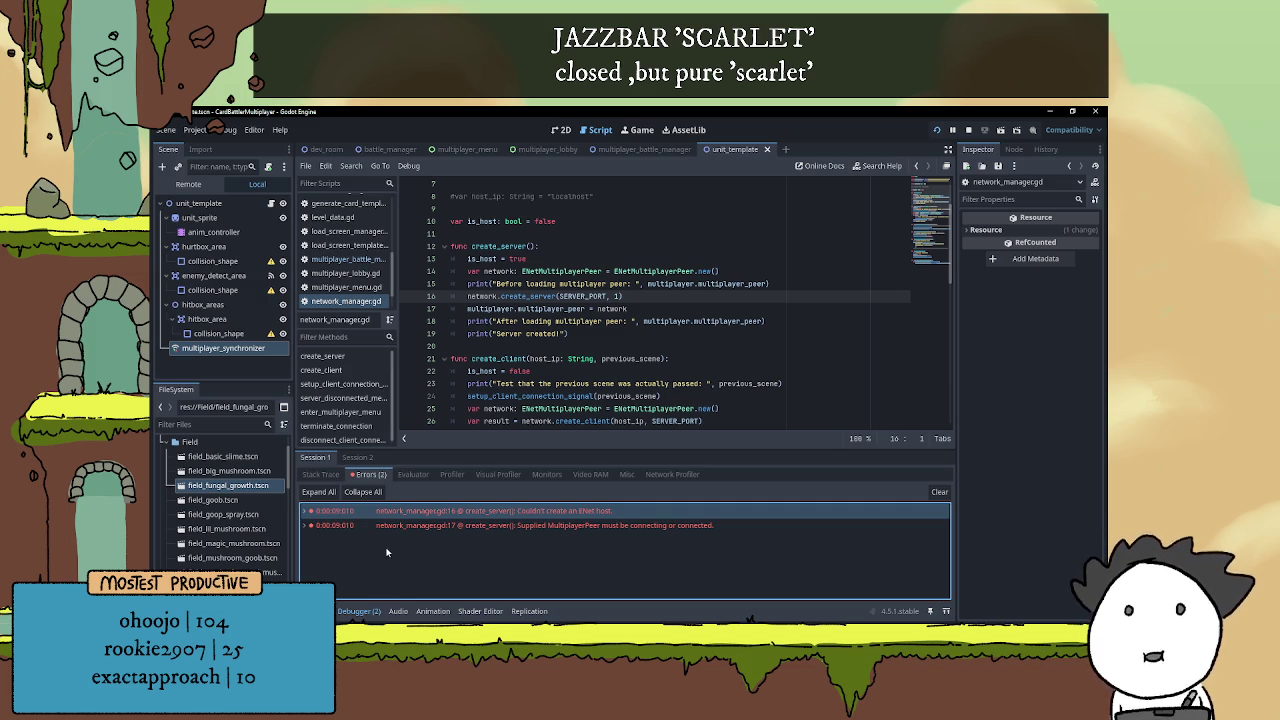
{"action": "left_click", "coordinate": [285, 630]}
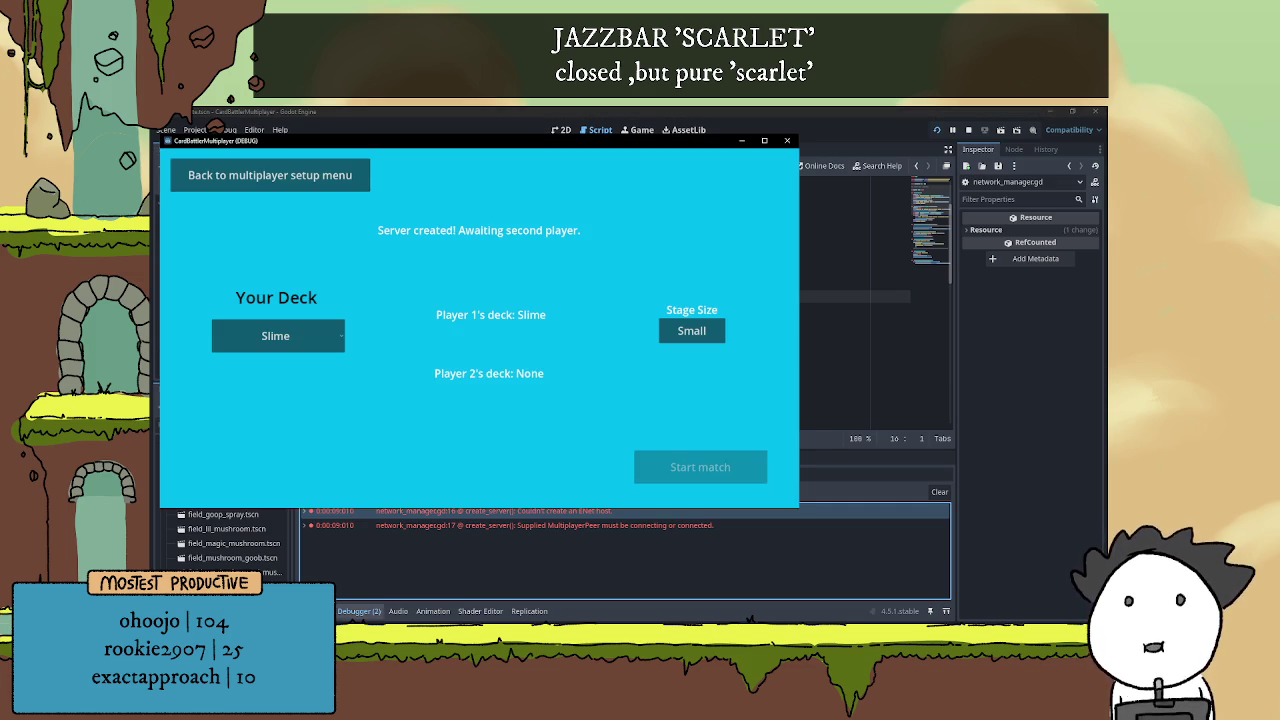
Join the hosted game, choose Mixed deck for Player 1 and Fungi for Player 2, and start the match
{"action": "left_click", "coordinate": [308, 580]}
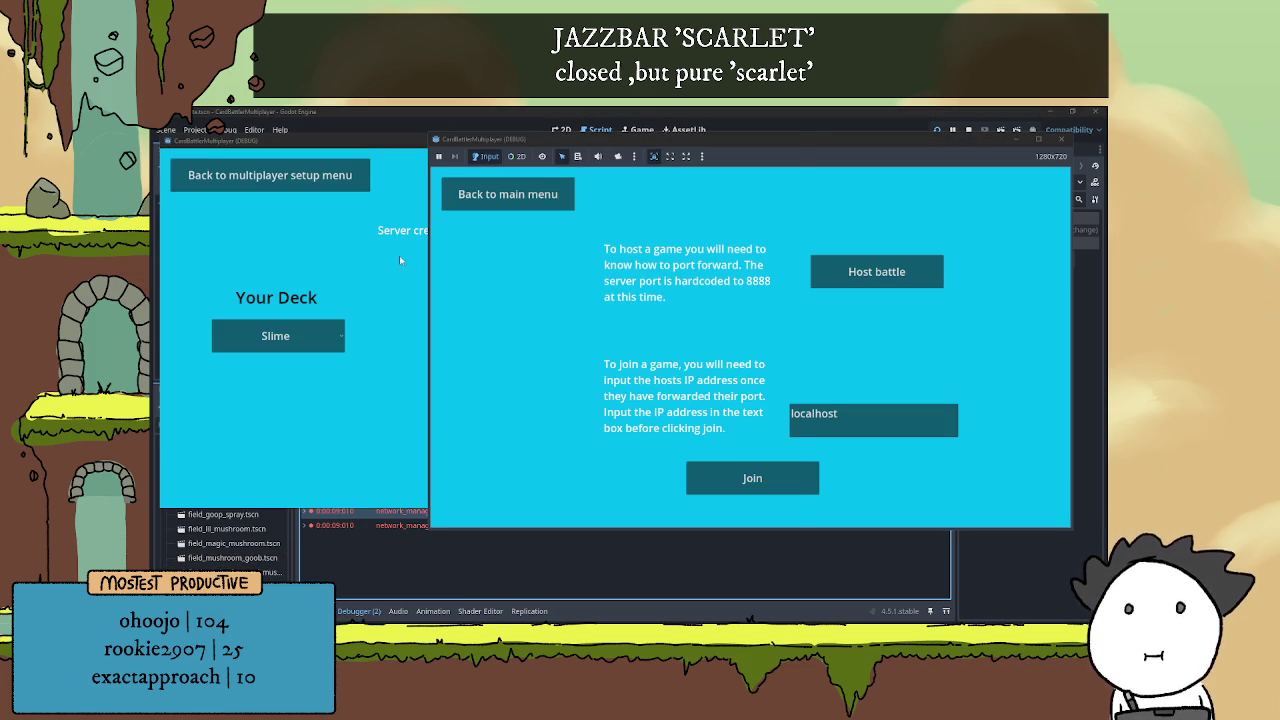
{"action": "left_click", "coordinate": [752, 478]}
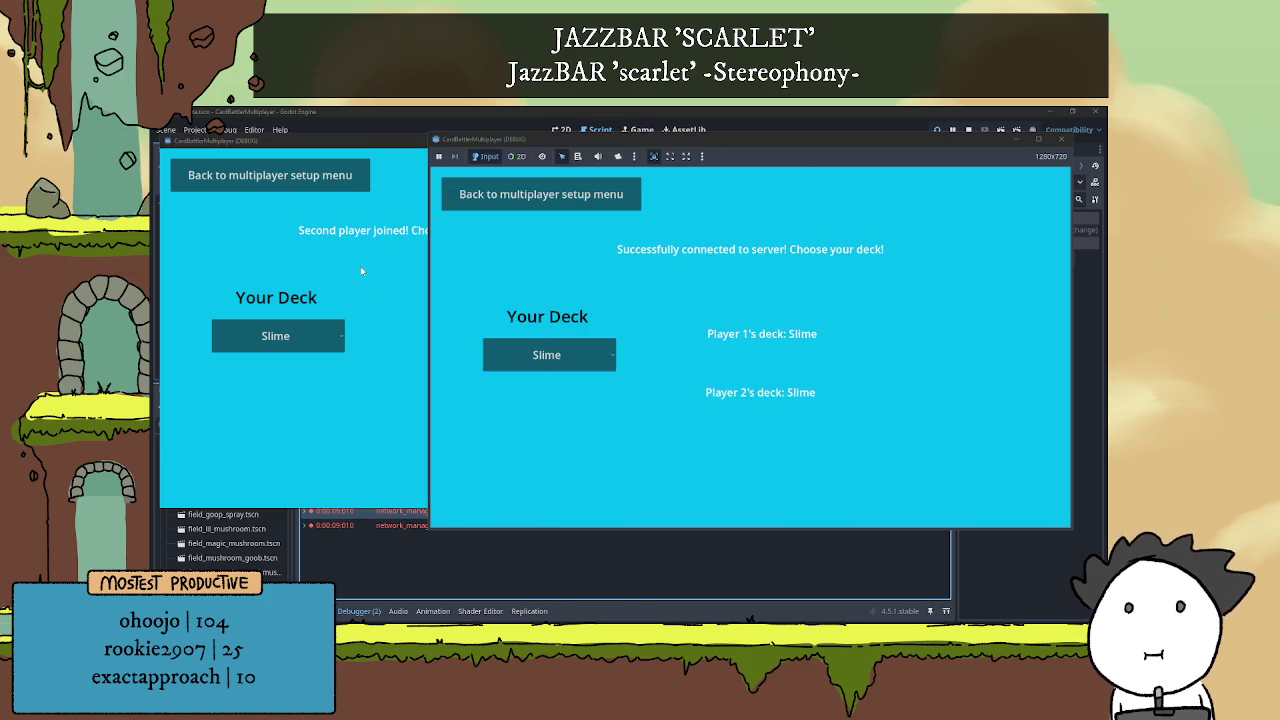
{"action": "left_click", "coordinate": [362, 271]}
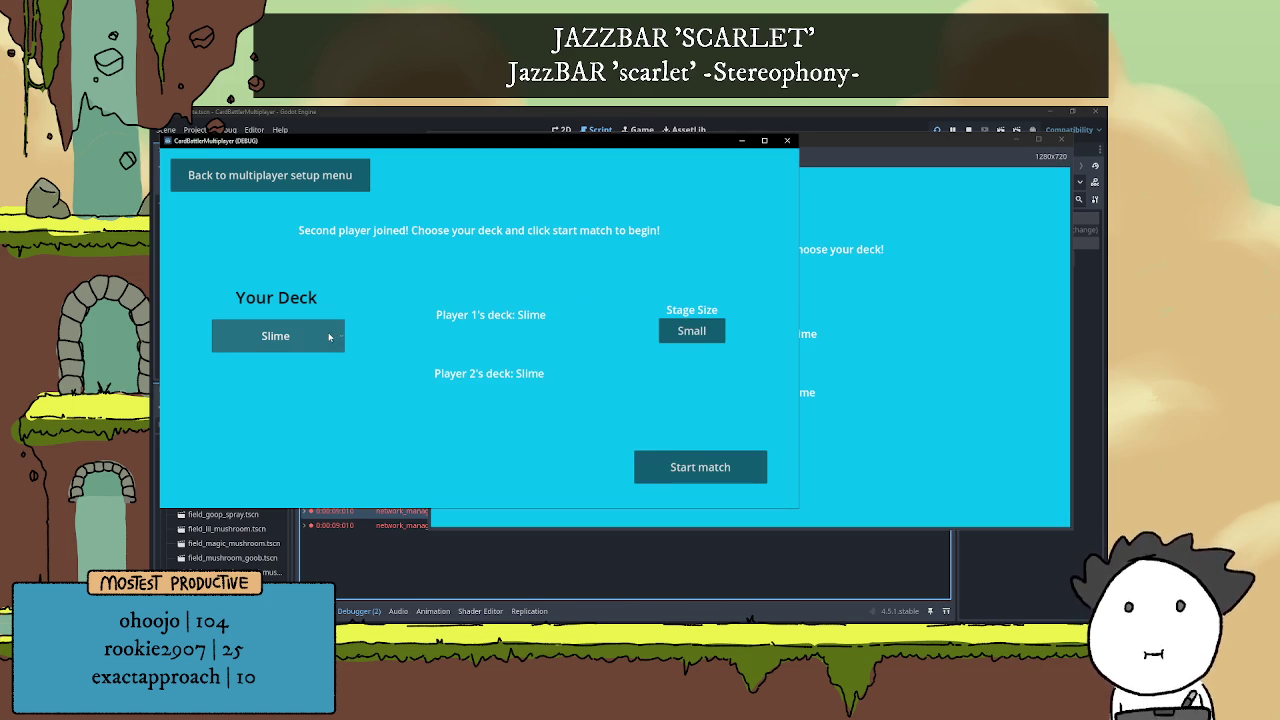
{"action": "left_click", "coordinate": [848, 465]}
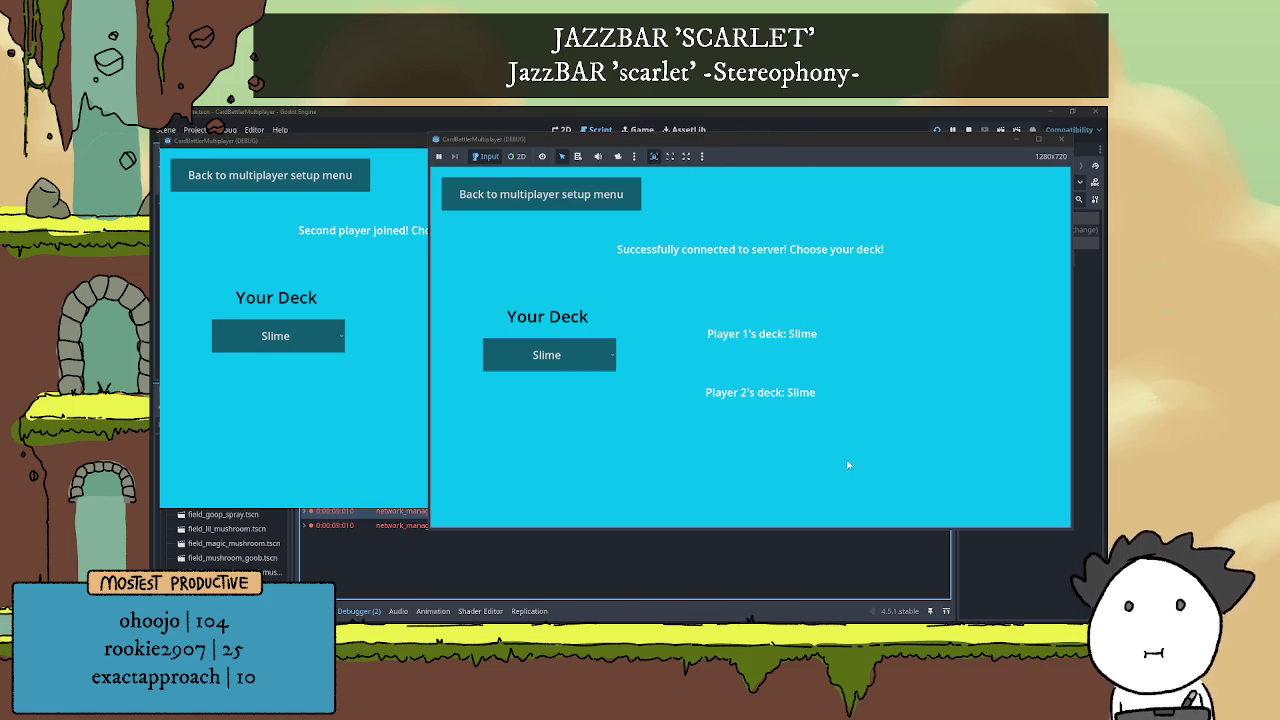
{"action": "left_click", "coordinate": [410, 416]}
{"action": "left_click", "coordinate": [299, 346]}
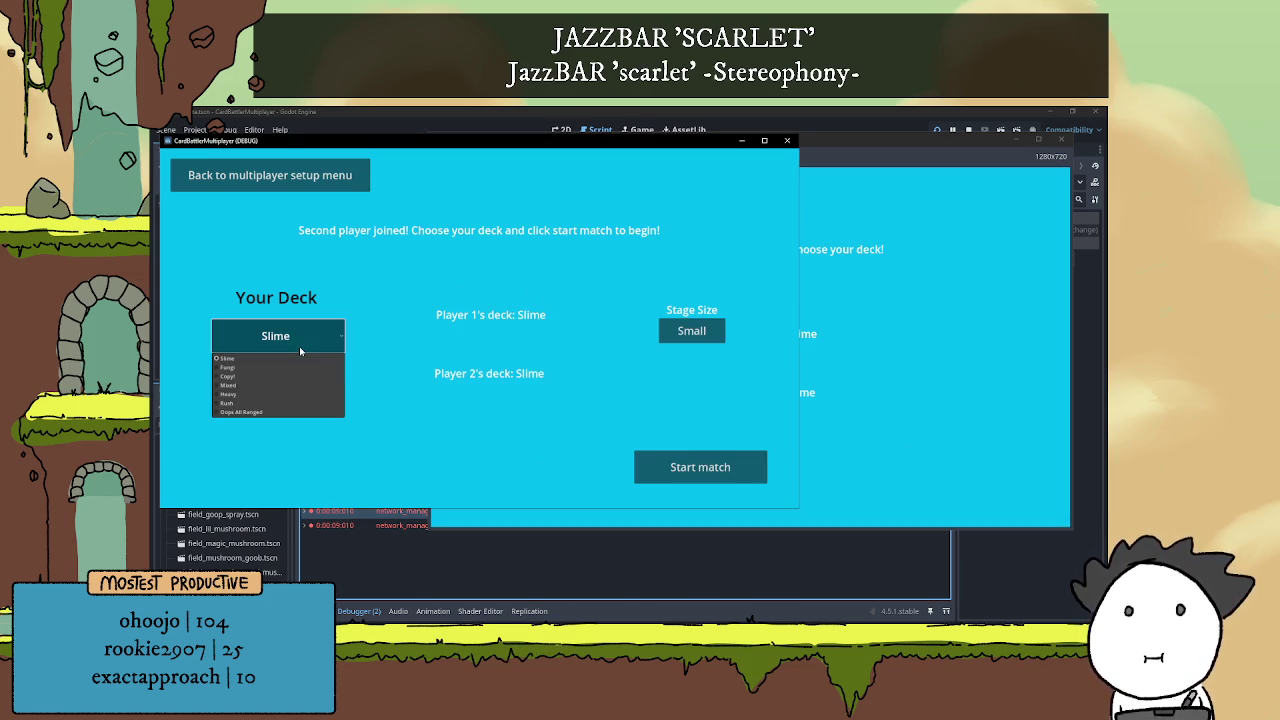
{"action": "left_click", "coordinate": [257, 385]}
{"action": "left_click", "coordinate": [528, 362]}
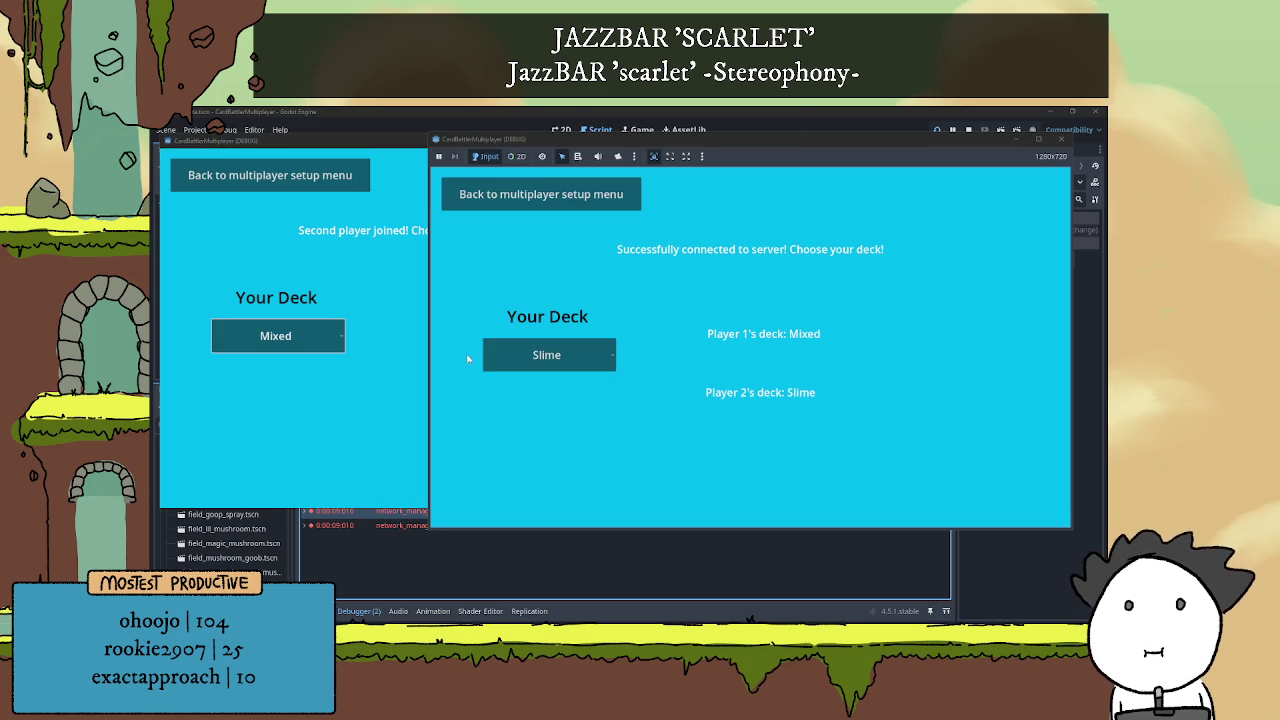
{"action": "left_click", "coordinate": [530, 358]}
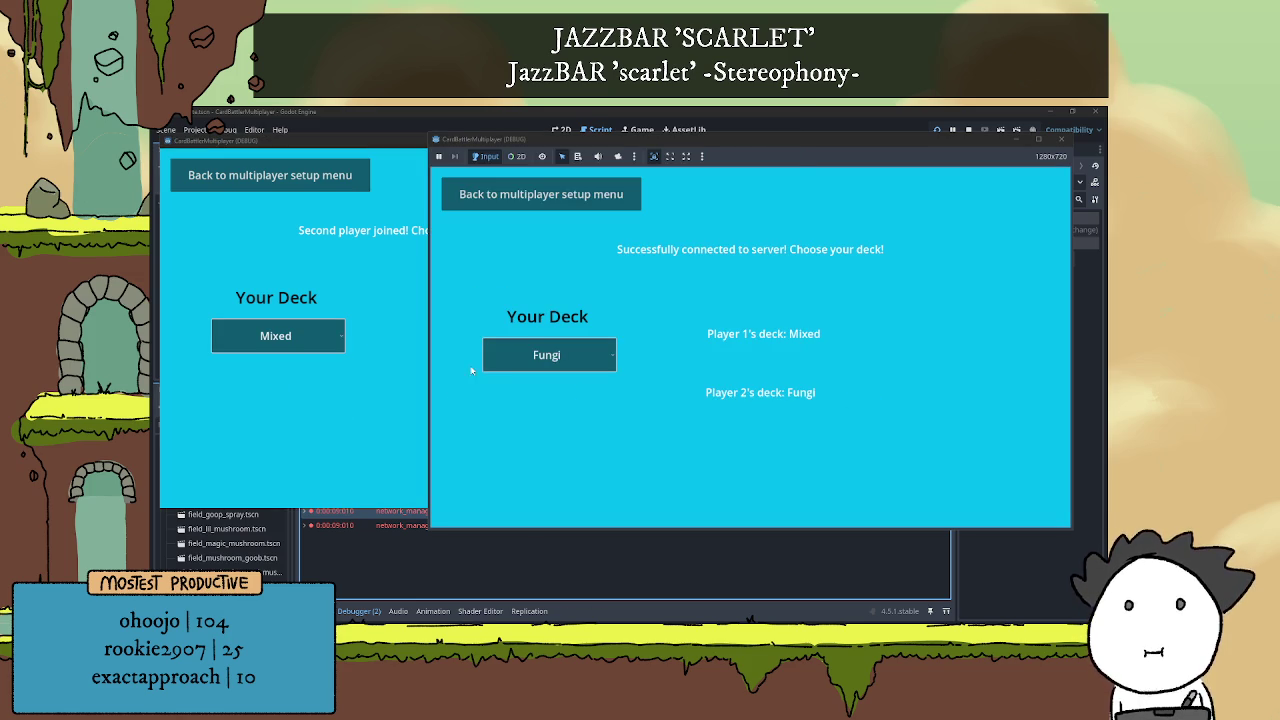
{"action": "left_click", "coordinate": [386, 366]}
{"action": "left_click", "coordinate": [689, 480]}
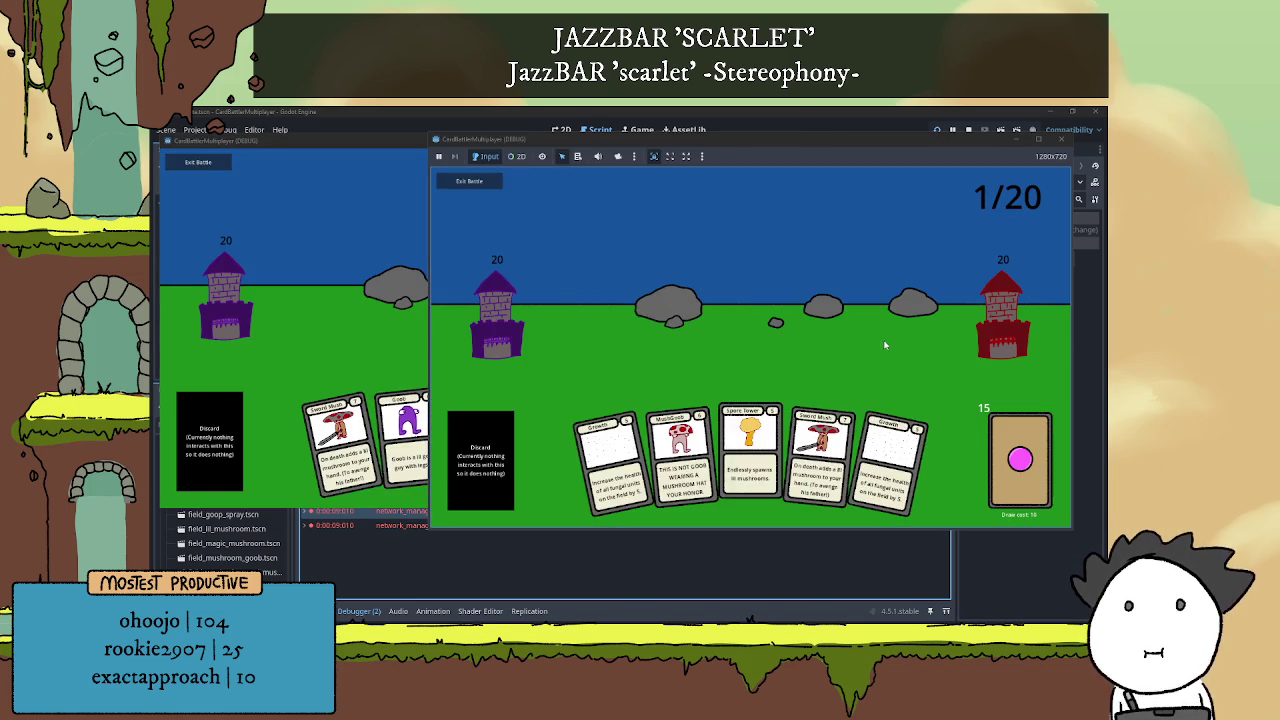
Play Spore Tower for Player 2, then Sword Mush, a mushroom, Growth and Slime for Player 1
{"action": "key", "text": "F8"}
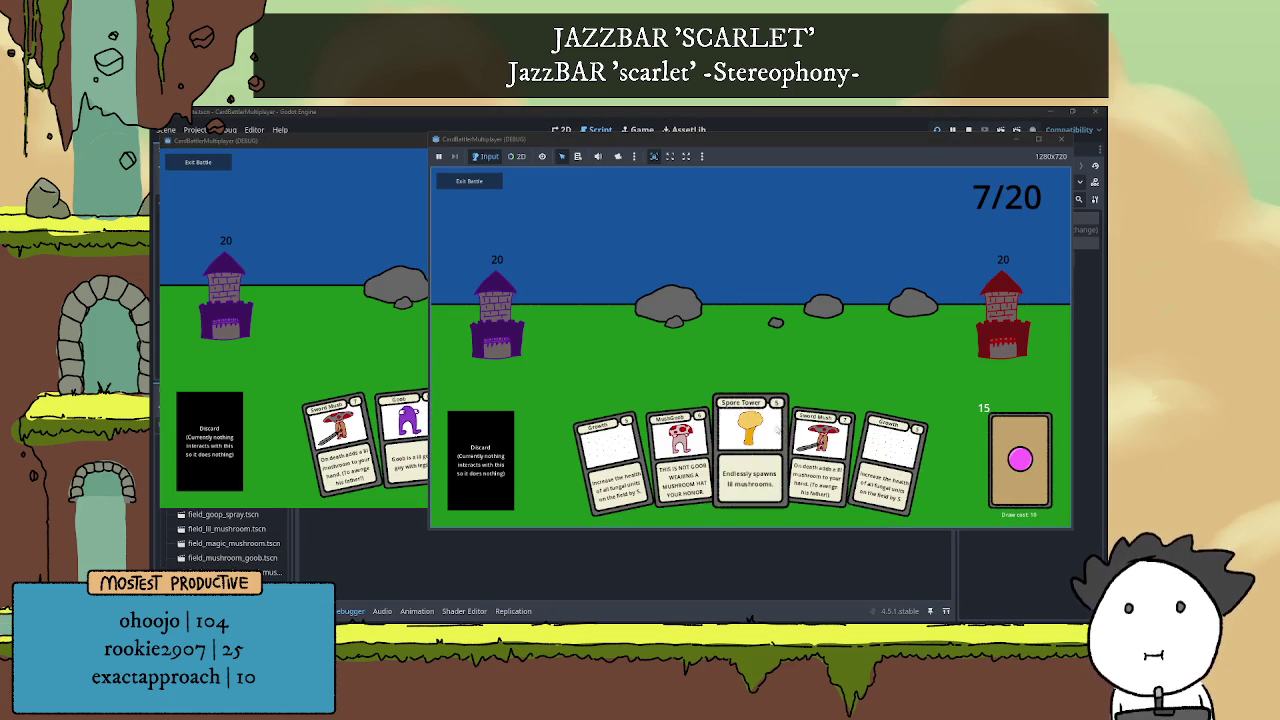
{"action": "left_click", "coordinate": [575, 401]}
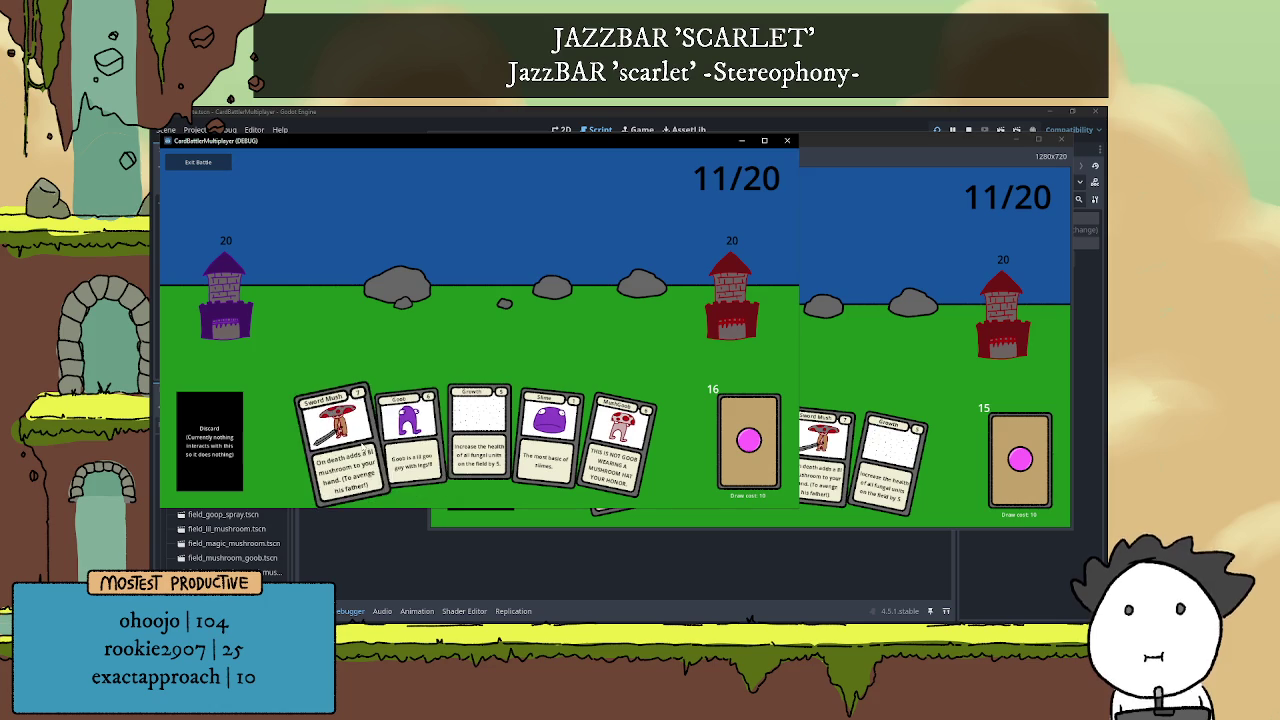
{"action": "left_click", "coordinate": [818, 450]}
{"action": "left_click", "coordinate": [750, 445]}
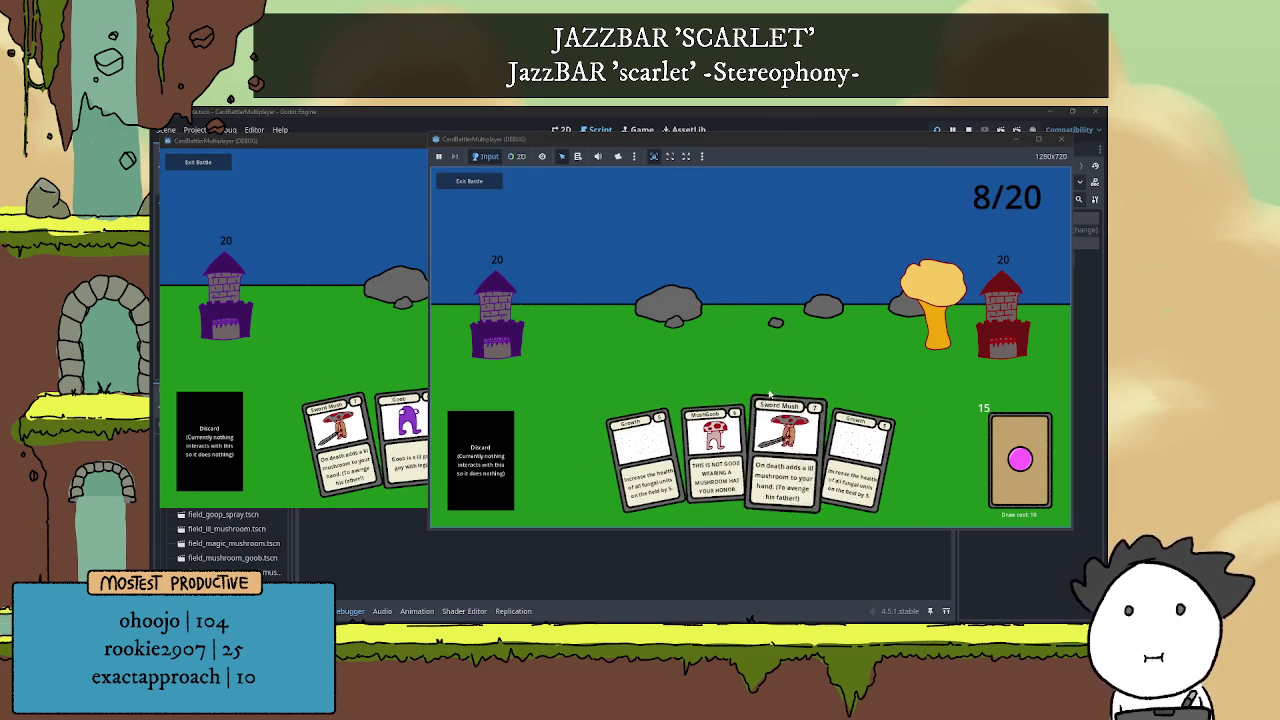
{"action": "left_click", "coordinate": [313, 336]}
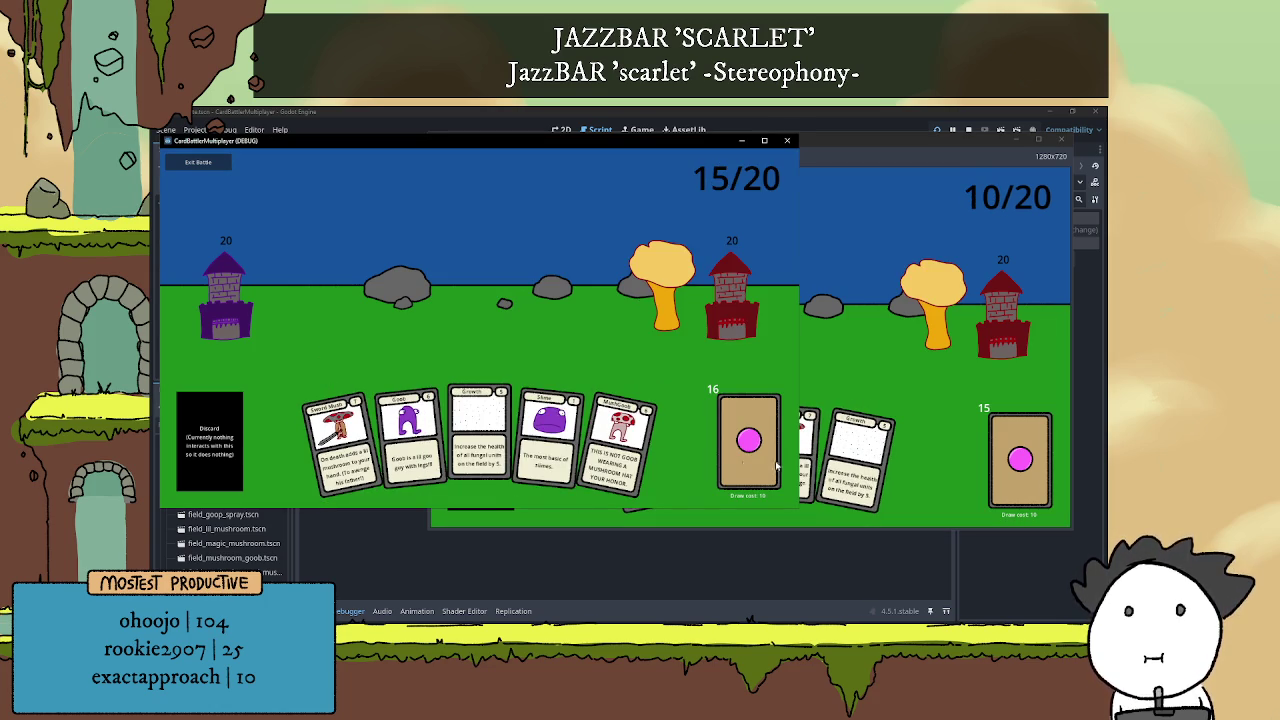
{"action": "left_click", "coordinate": [900, 406]}
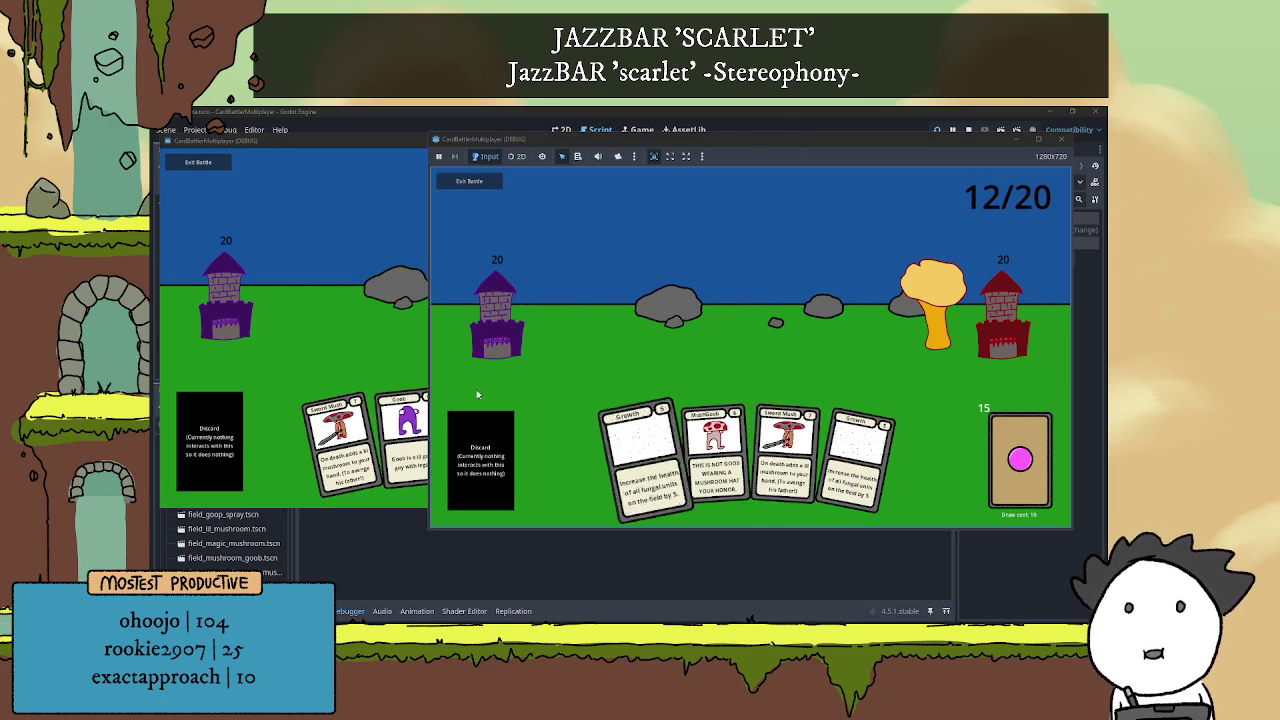
{"action": "left_click", "coordinate": [410, 430]}
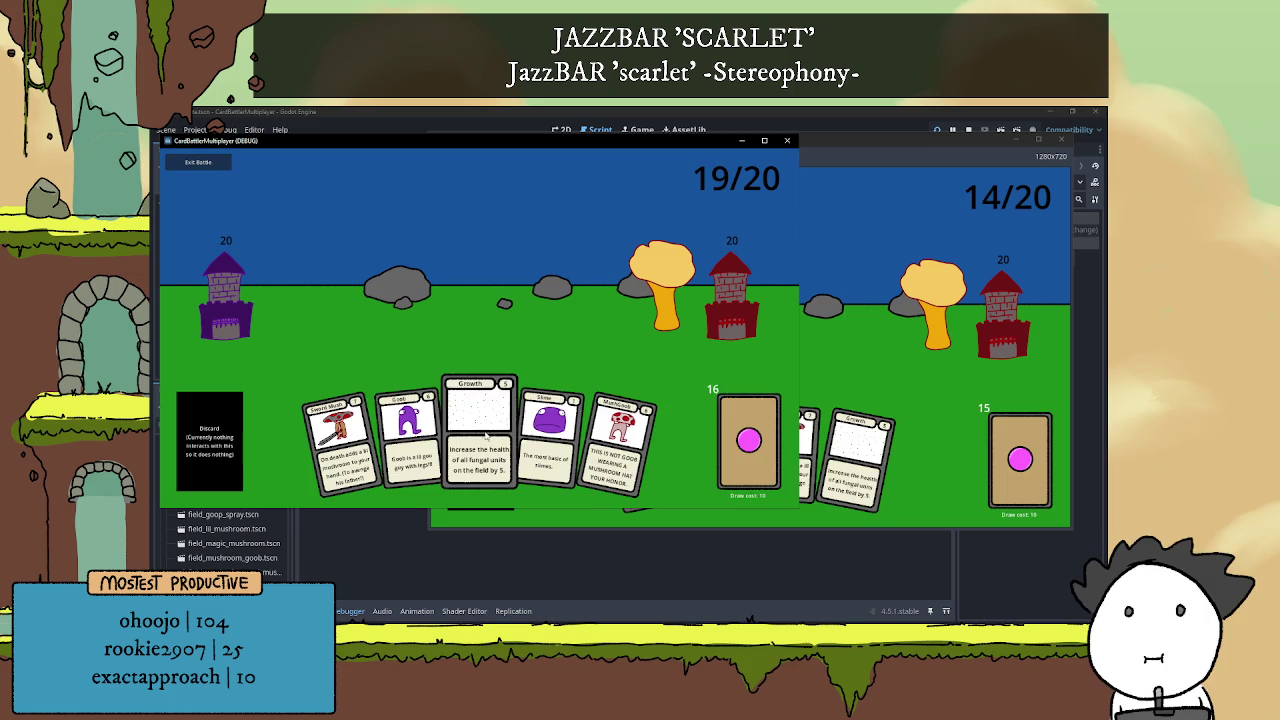
{"action": "left_click", "coordinate": [605, 440]}
{"action": "left_click", "coordinate": [360, 430]}
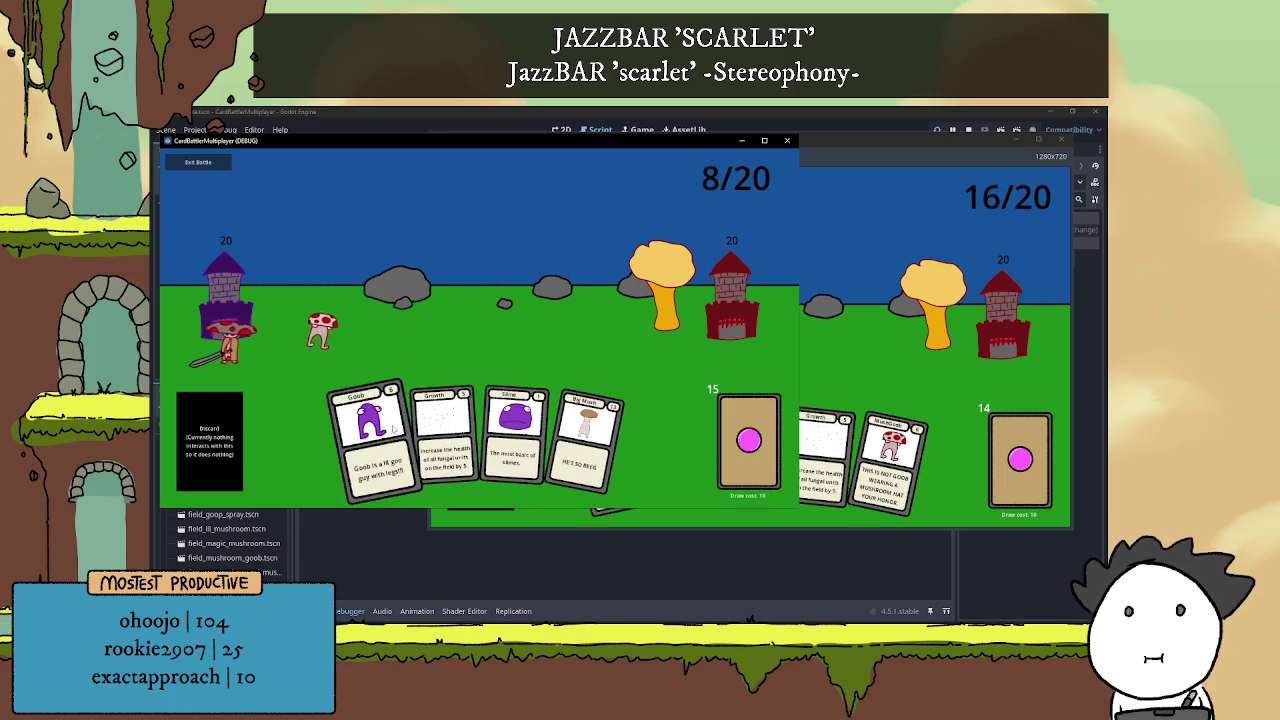
{"action": "left_click", "coordinate": [445, 435]}
{"action": "left_click", "coordinate": [480, 430]}
Play a mushroom, two MushGoobs and two Growth cards for Player 2, then Goob and Lil Mush for Player 1
{"action": "left_click", "coordinate": [830, 440]}
{"action": "left_click", "coordinate": [744, 444]}
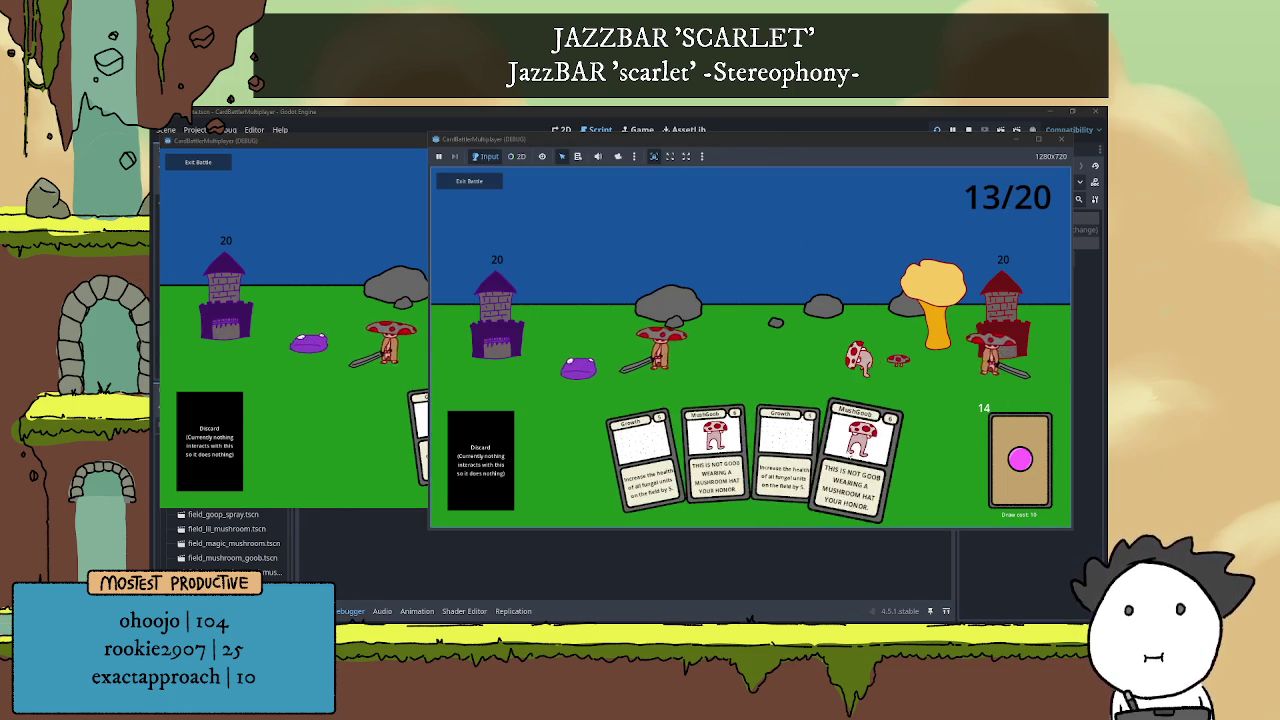
{"action": "left_click", "coordinate": [860, 455]}
{"action": "left_click", "coordinate": [815, 455]}
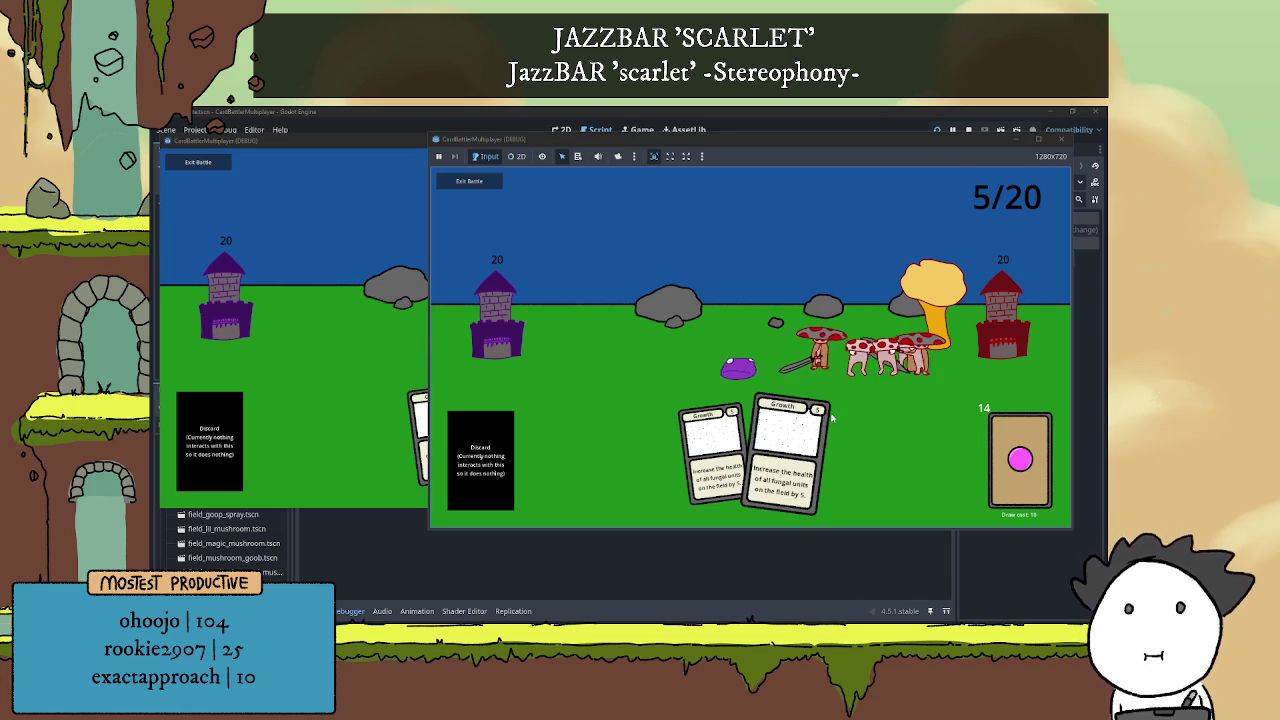
{"action": "left_click", "coordinate": [787, 437]}
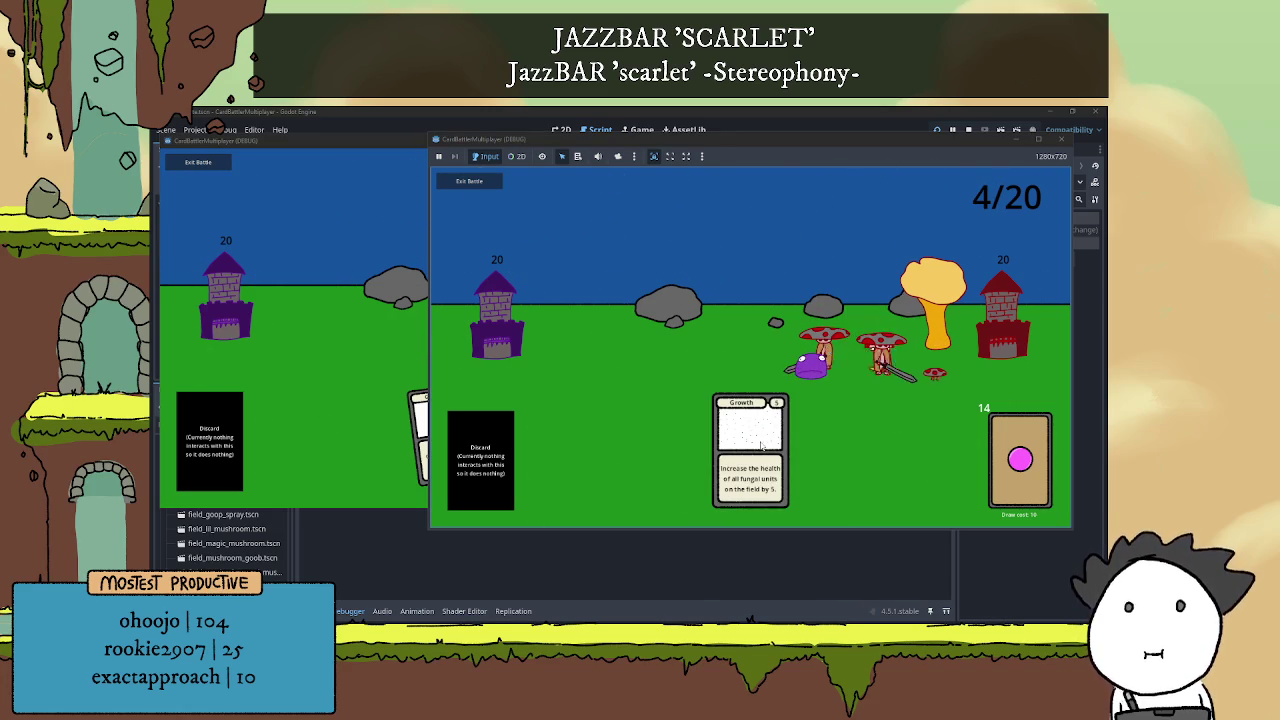
{"action": "left_click", "coordinate": [761, 446]}
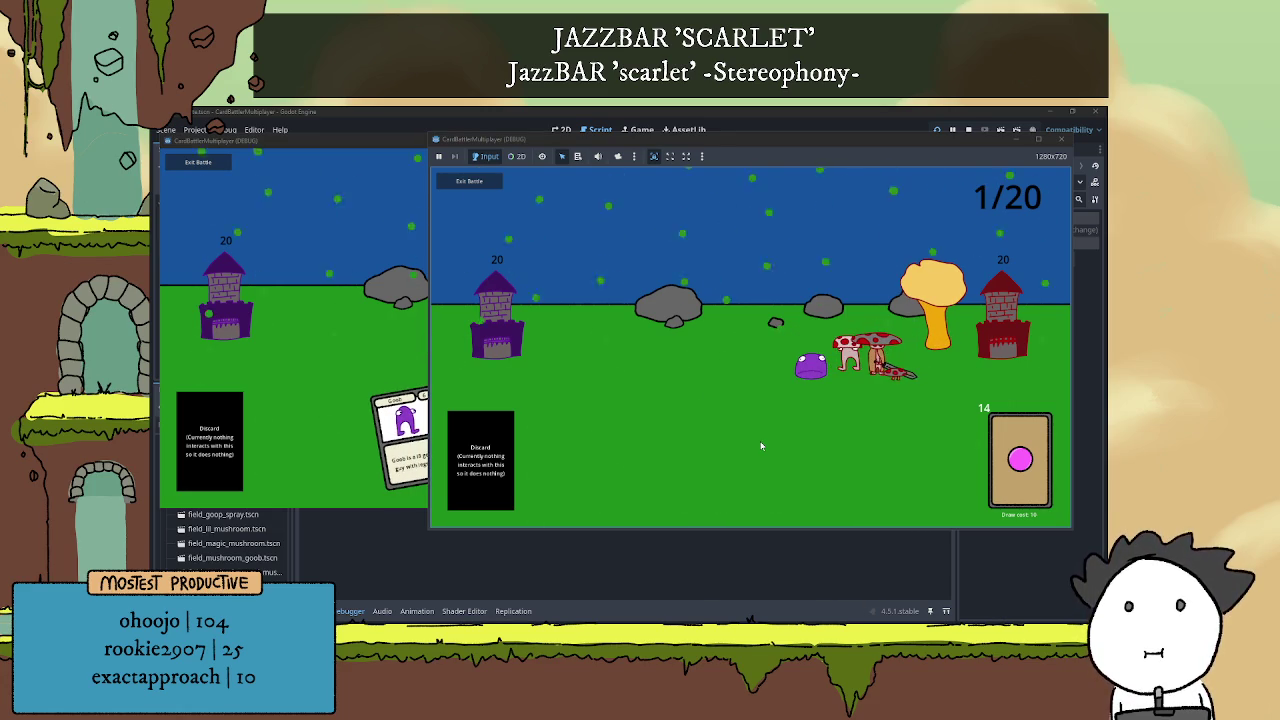
{"action": "left_click", "coordinate": [402, 440]}
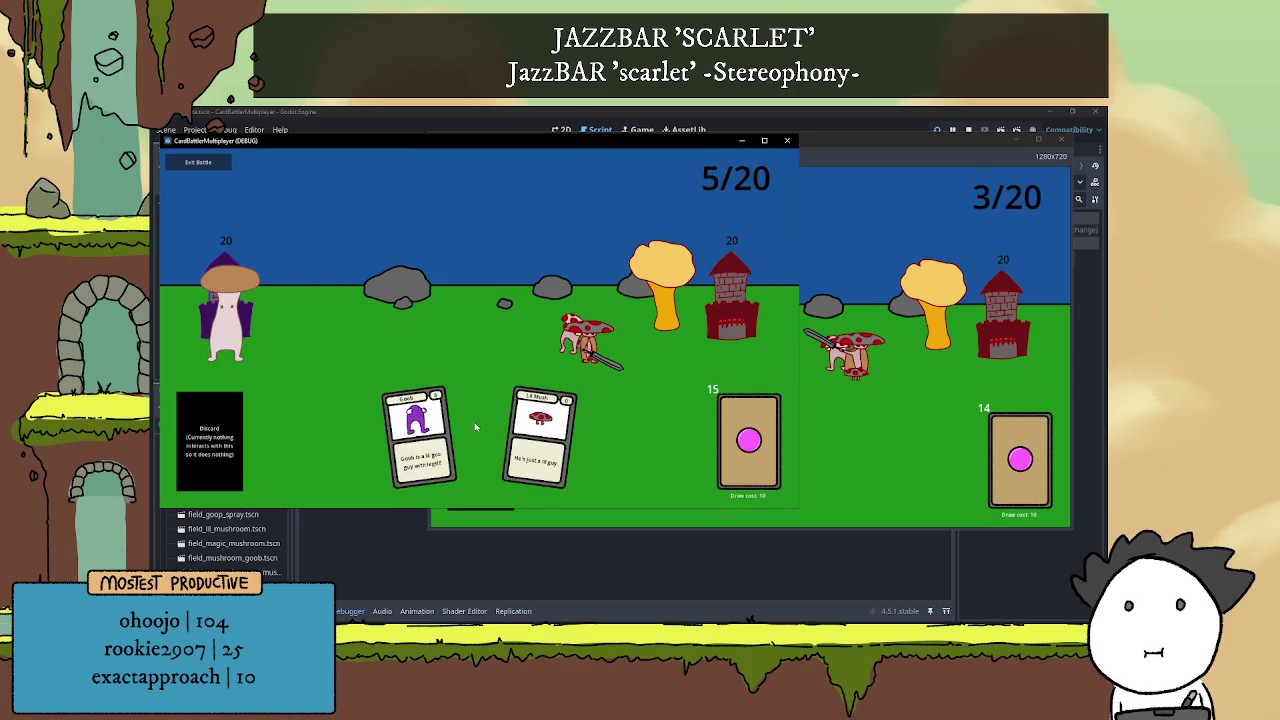
{"action": "left_click", "coordinate": [464, 441]}
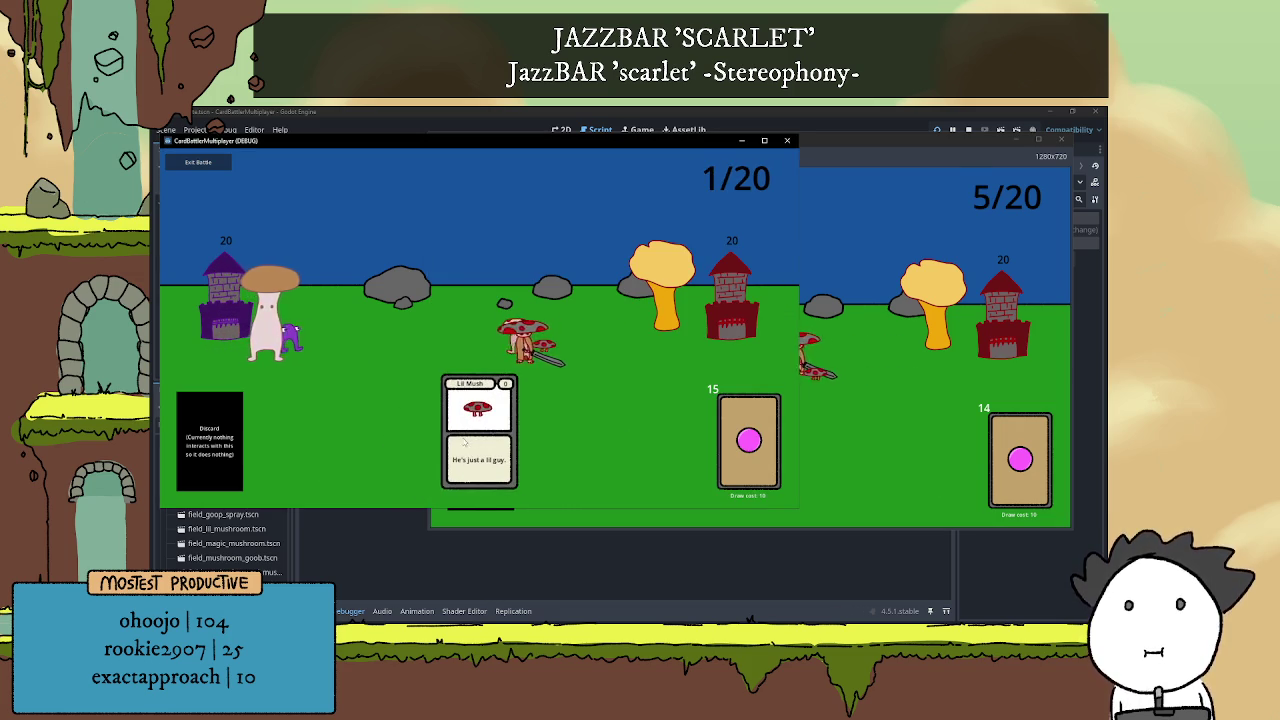
{"action": "left_click", "coordinate": [466, 441]}
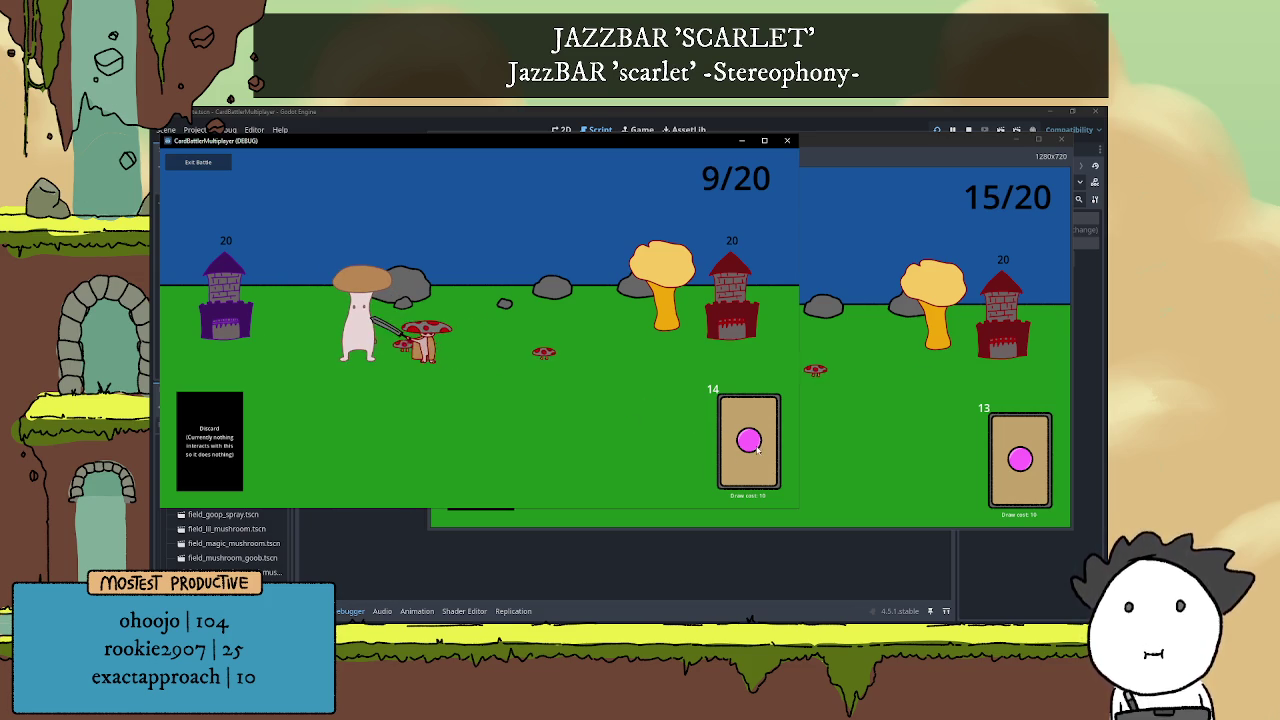
Play Shield Mush, Slime and the last hand cards until Player 2 wins, then stop the game with F8
{"action": "left_click", "coordinate": [757, 450]}
{"action": "left_click", "coordinate": [757, 450]}
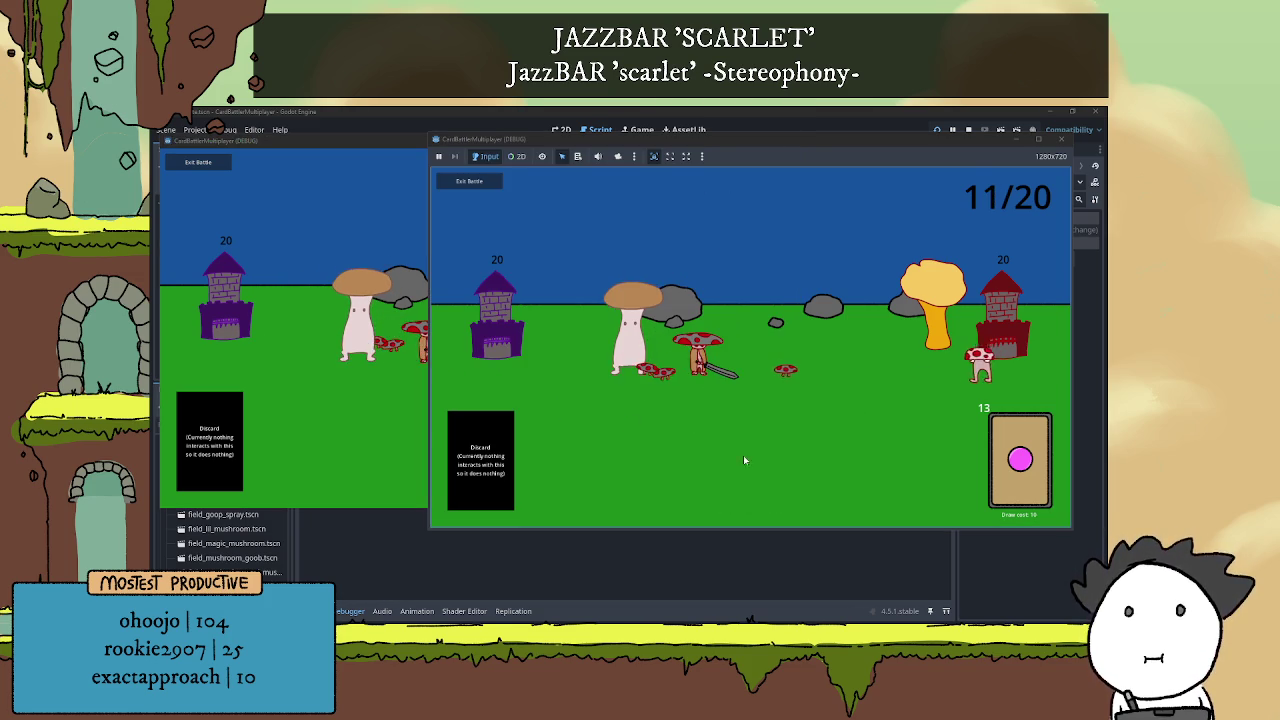
{"action": "left_click", "coordinate": [393, 381]}
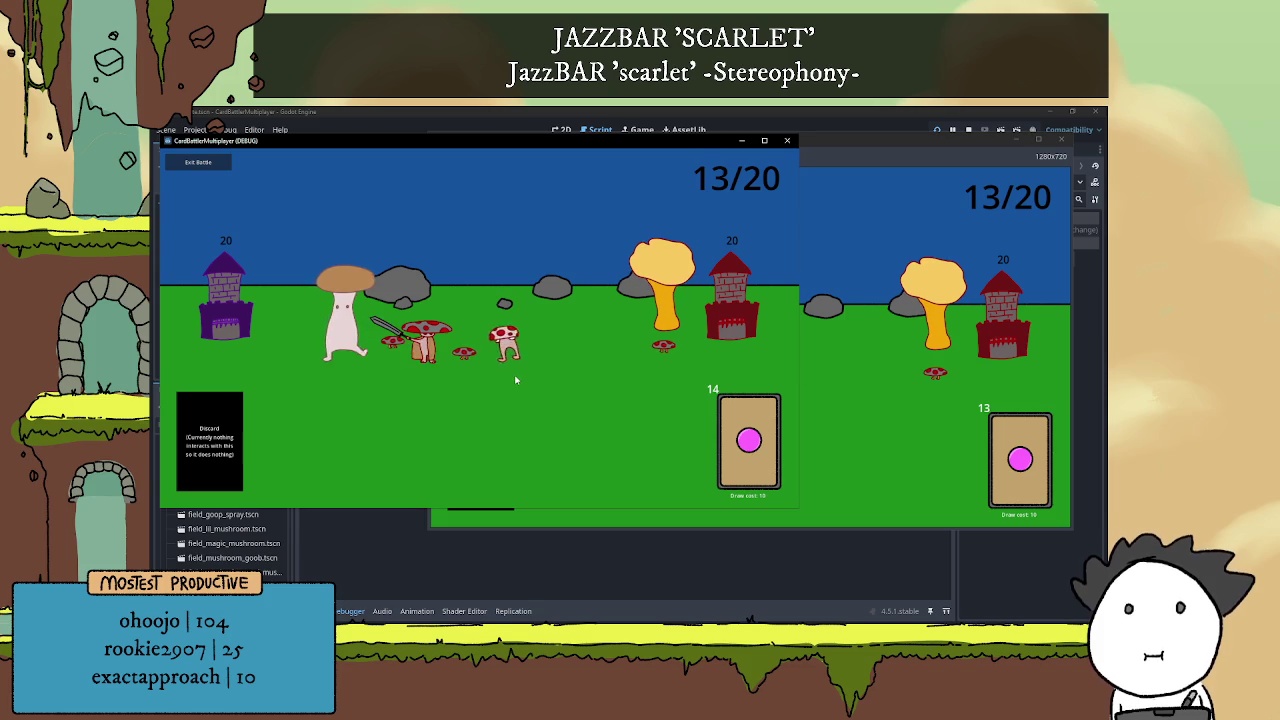
{"action": "left_click", "coordinate": [749, 440]}
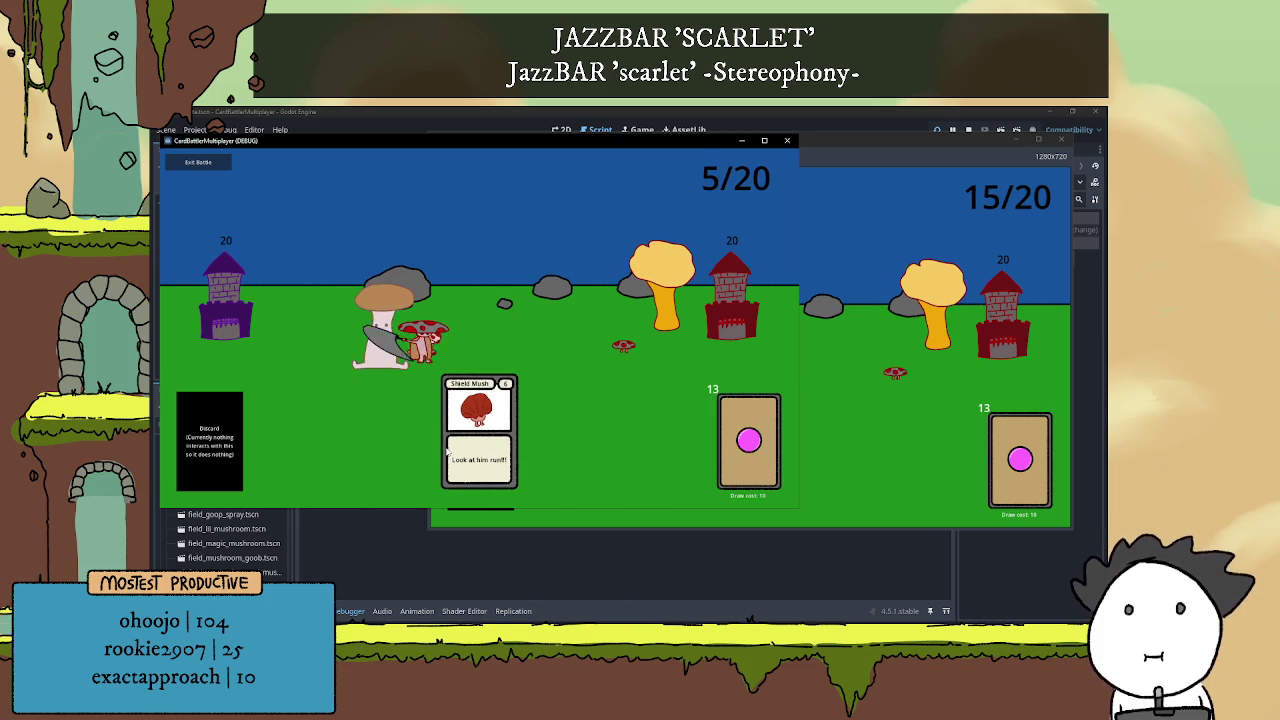
{"action": "left_click", "coordinate": [449, 444]}
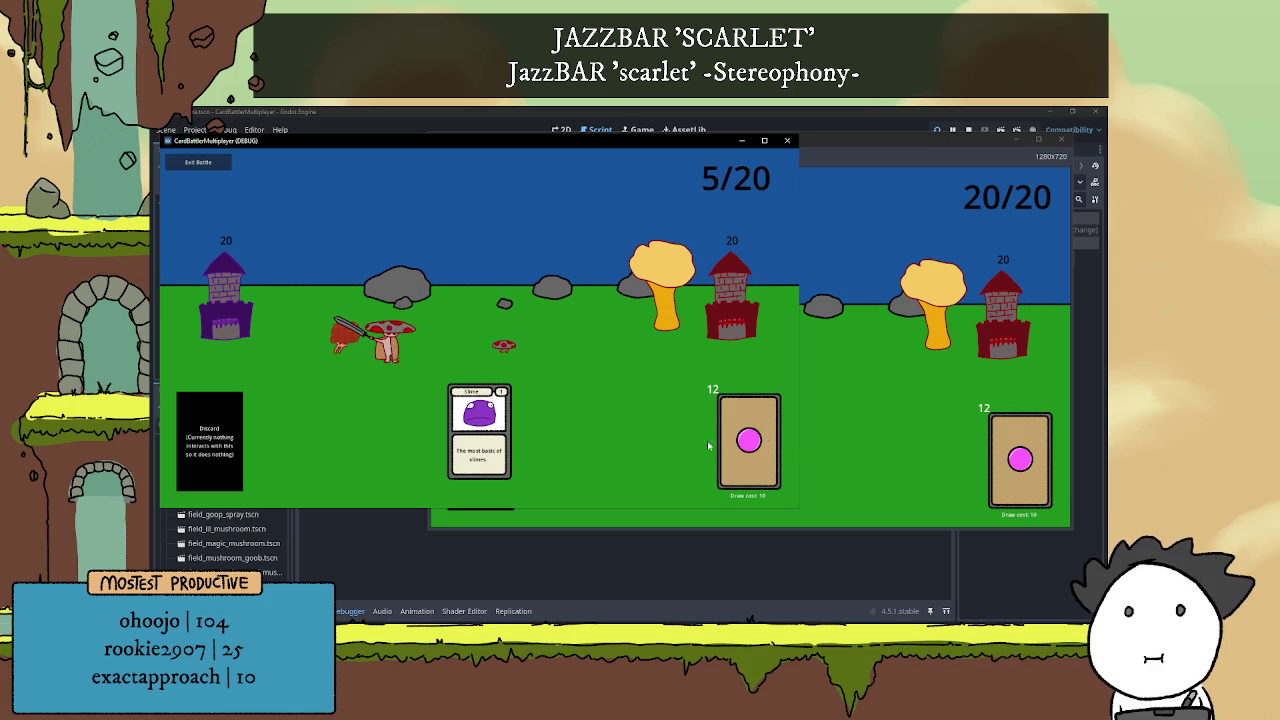
{"action": "left_click", "coordinate": [900, 450]}
{"action": "left_click", "coordinate": [748, 449]}
{"action": "left_click", "coordinate": [476, 427]}
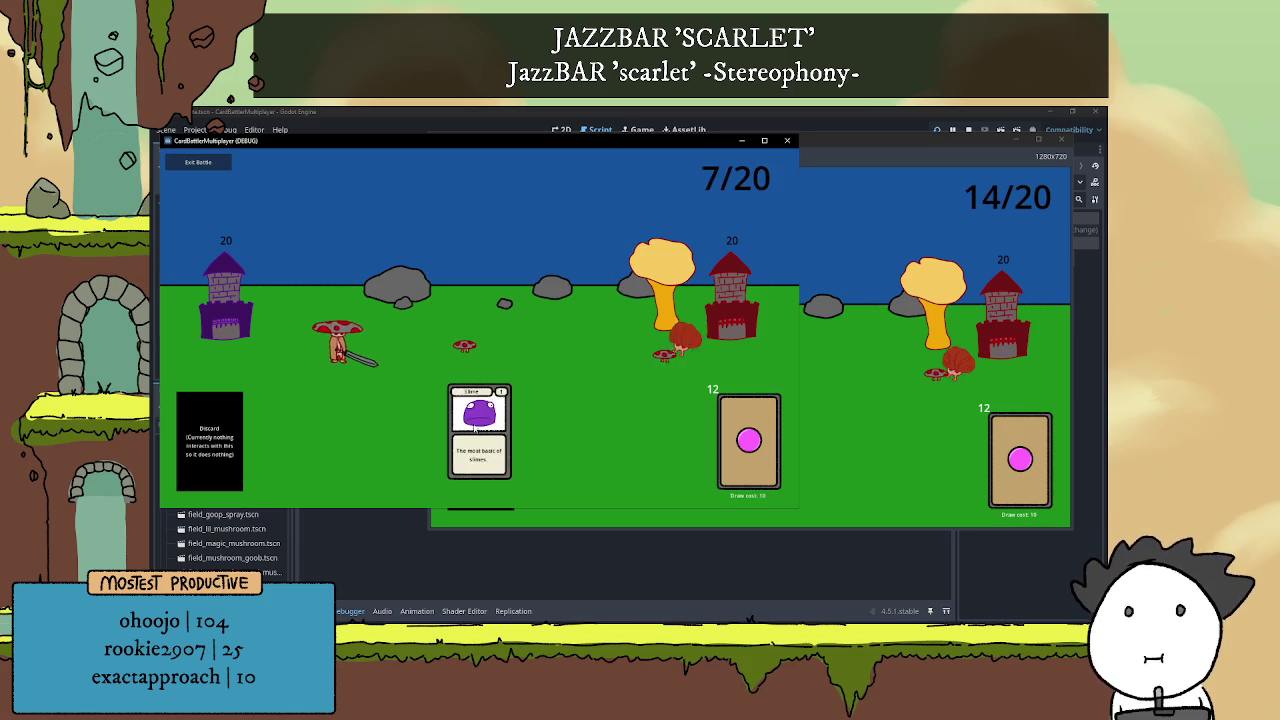
{"action": "left_click", "coordinate": [478, 430]}
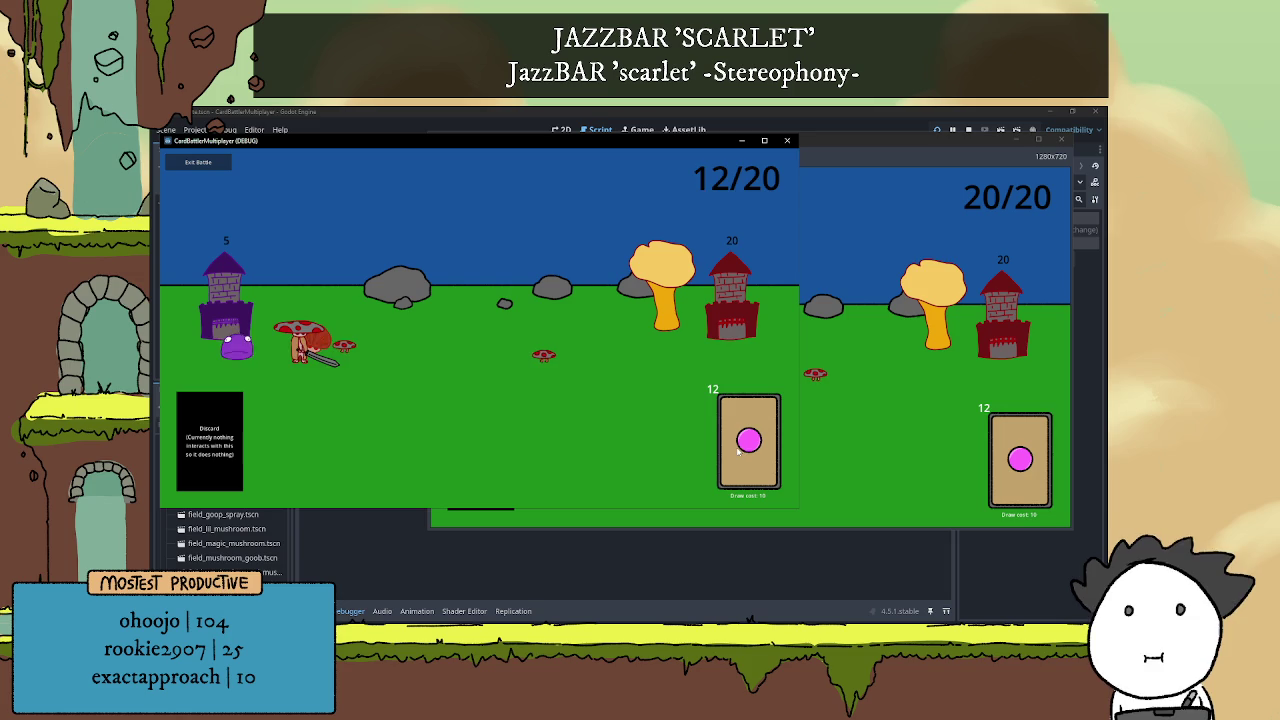
{"action": "left_click_drag", "start_coordinate": [738, 452], "coordinate": [474, 430]}
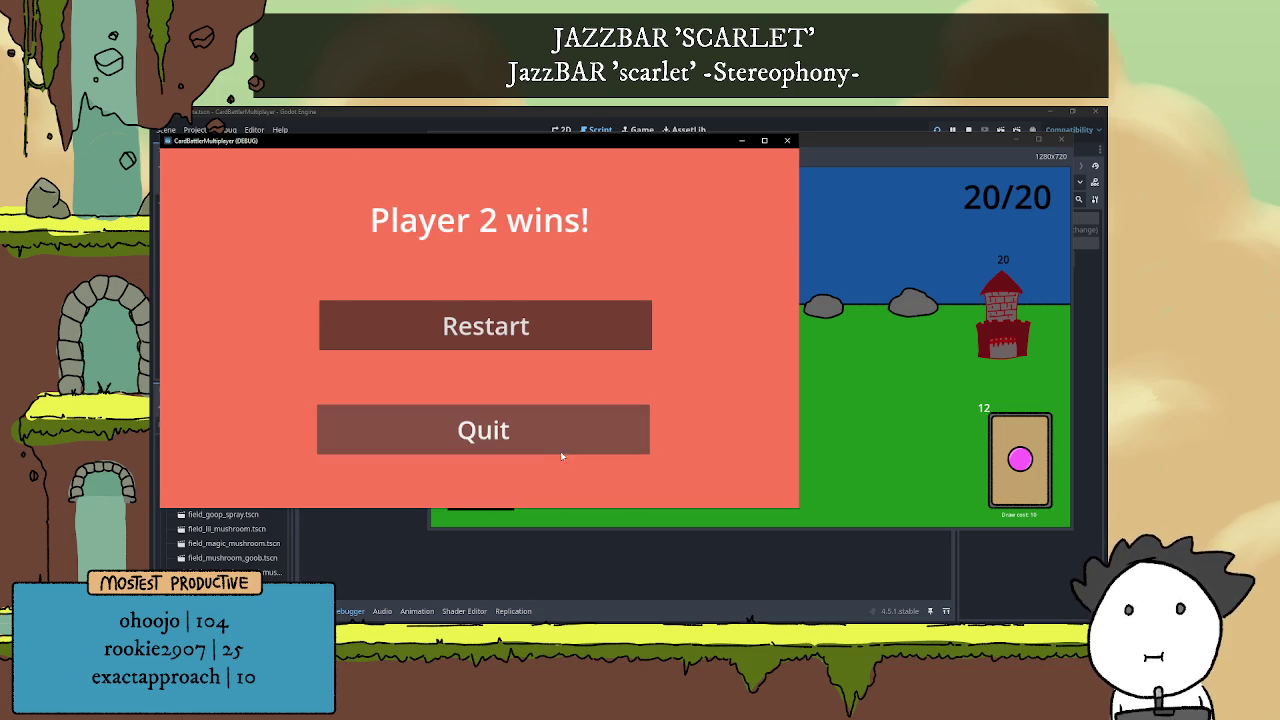
{"action": "left_click", "coordinate": [941, 328]}
{"action": "key", "text": "F8"}
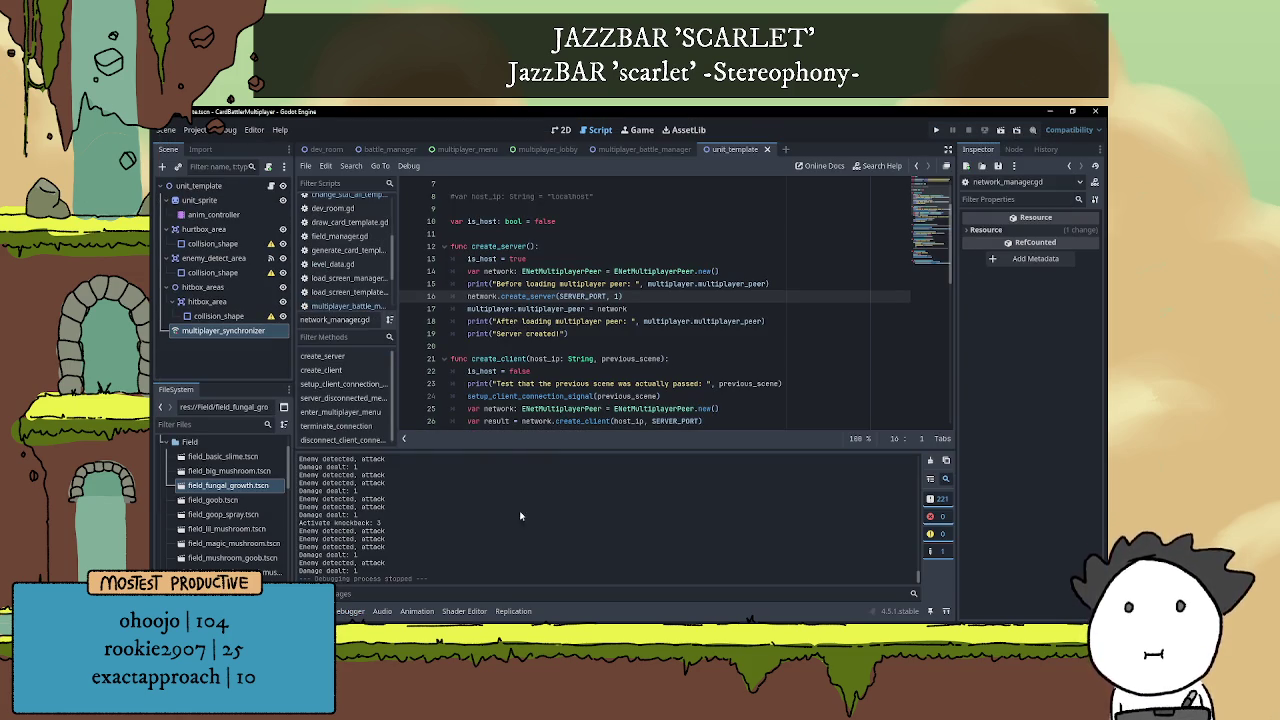
Hide the Output panel, scroll network_manager.gd to terminate_connection, and switch to the Notepad to-do list
{"action": "key", "text": "ctrl+j"}
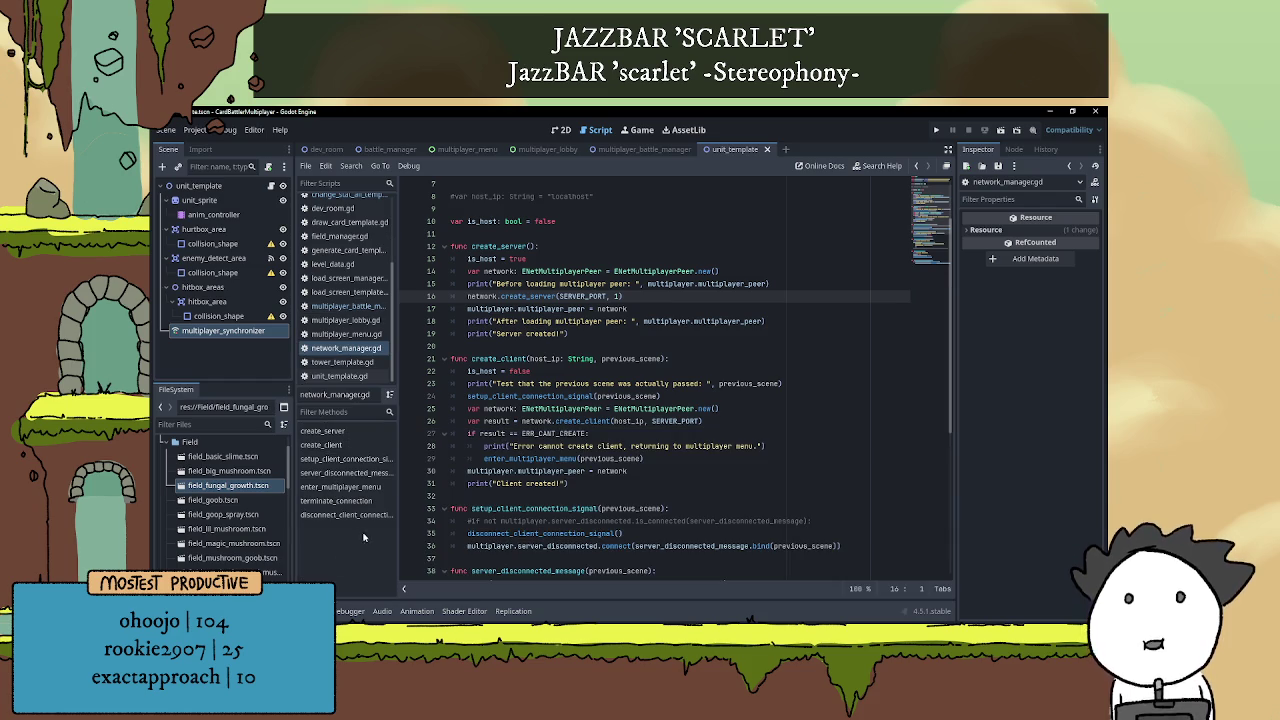
{"action": "left_click", "coordinate": [695, 358]}
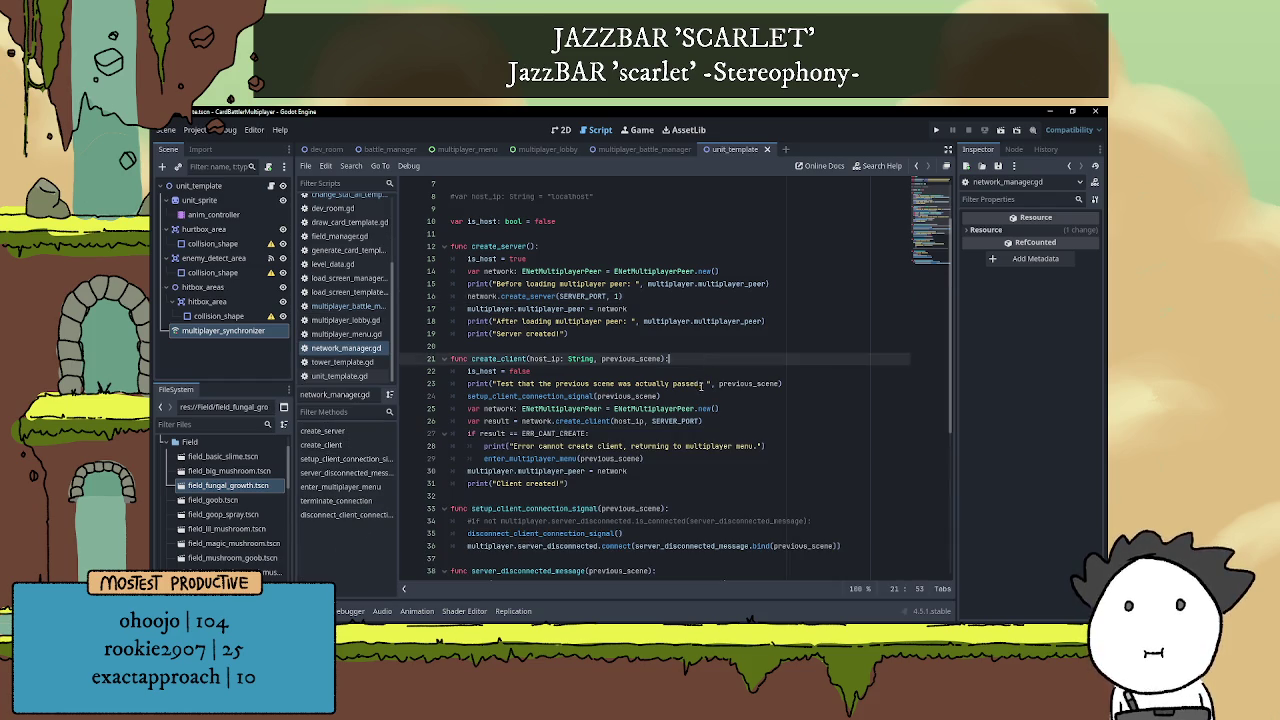
{"action": "scroll", "coordinate": [700, 383], "scroll_direction": "down", "scroll_amount": 7}
{"action": "left_click", "coordinate": [605, 450]}
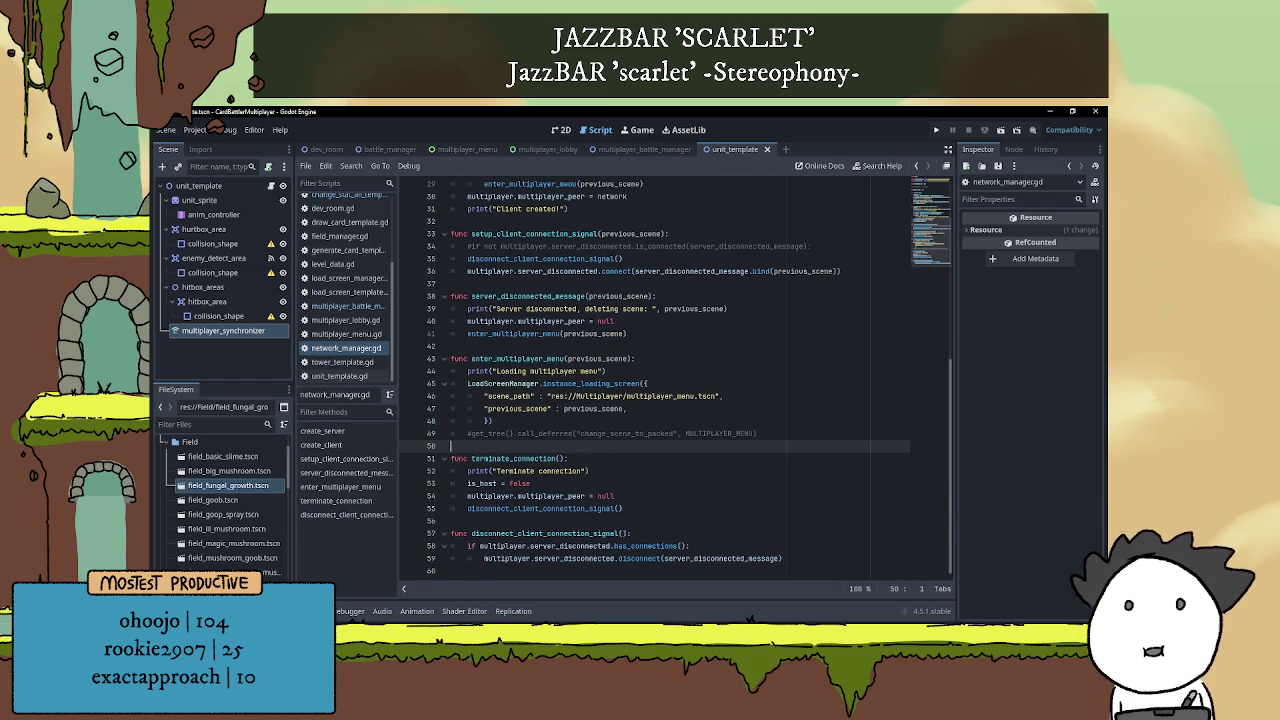
{"action": "key", "text": "alt+Tab"}
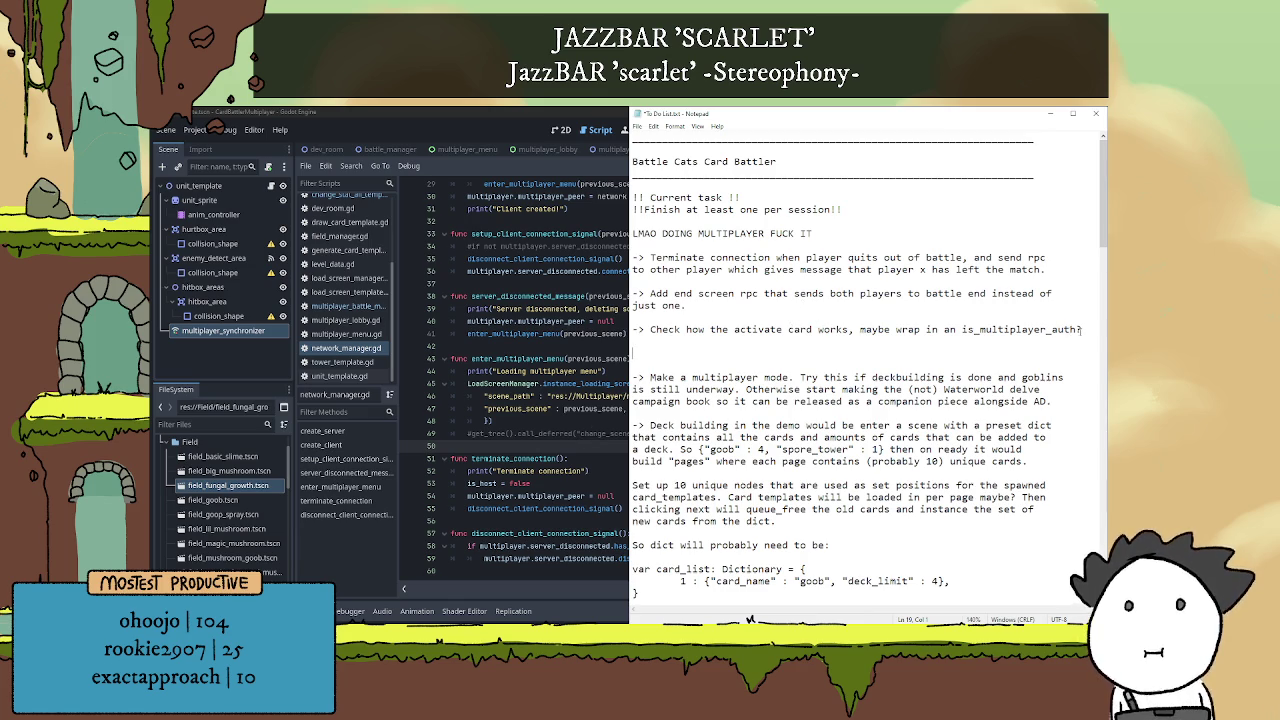
Delete the activate-card task and move the 'Otherwise start making' task onto its own '->' line
{"action": "key", "text": "shift+Up"}
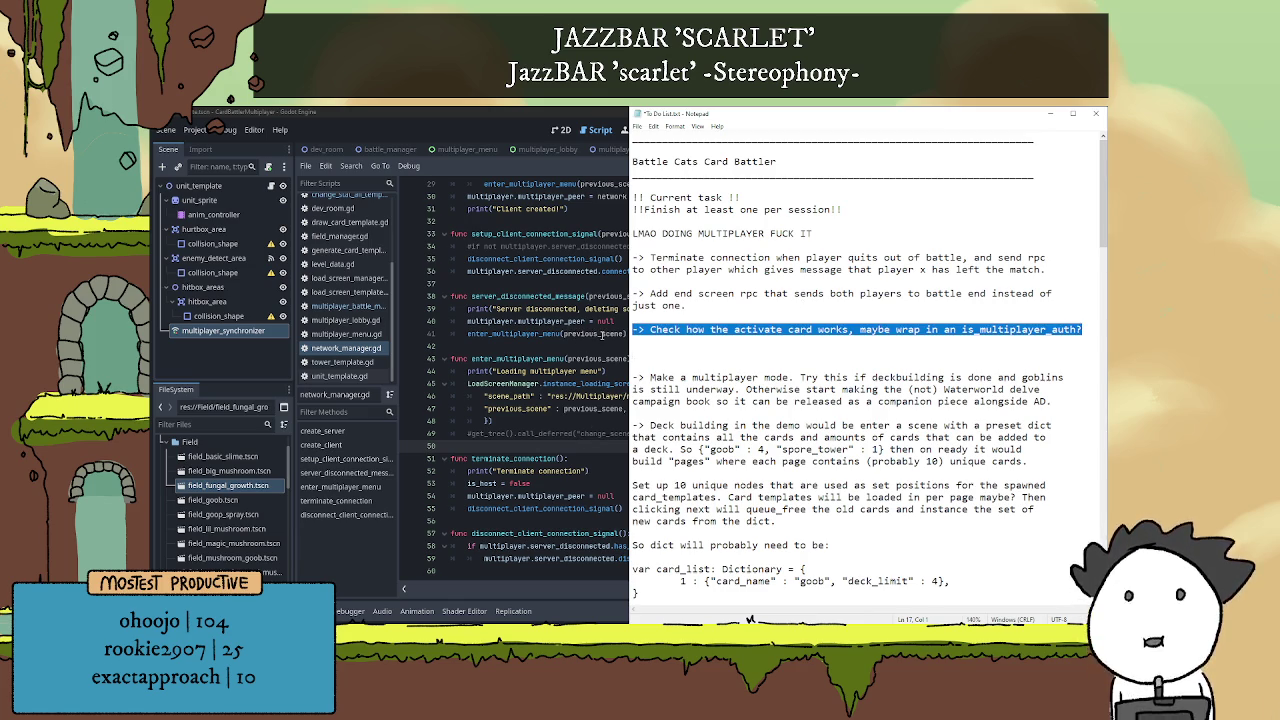
{"action": "key", "text": "BackSpace"}
{"action": "key", "text": "BackSpace"}
{"action": "key", "text": "BackSpace"}
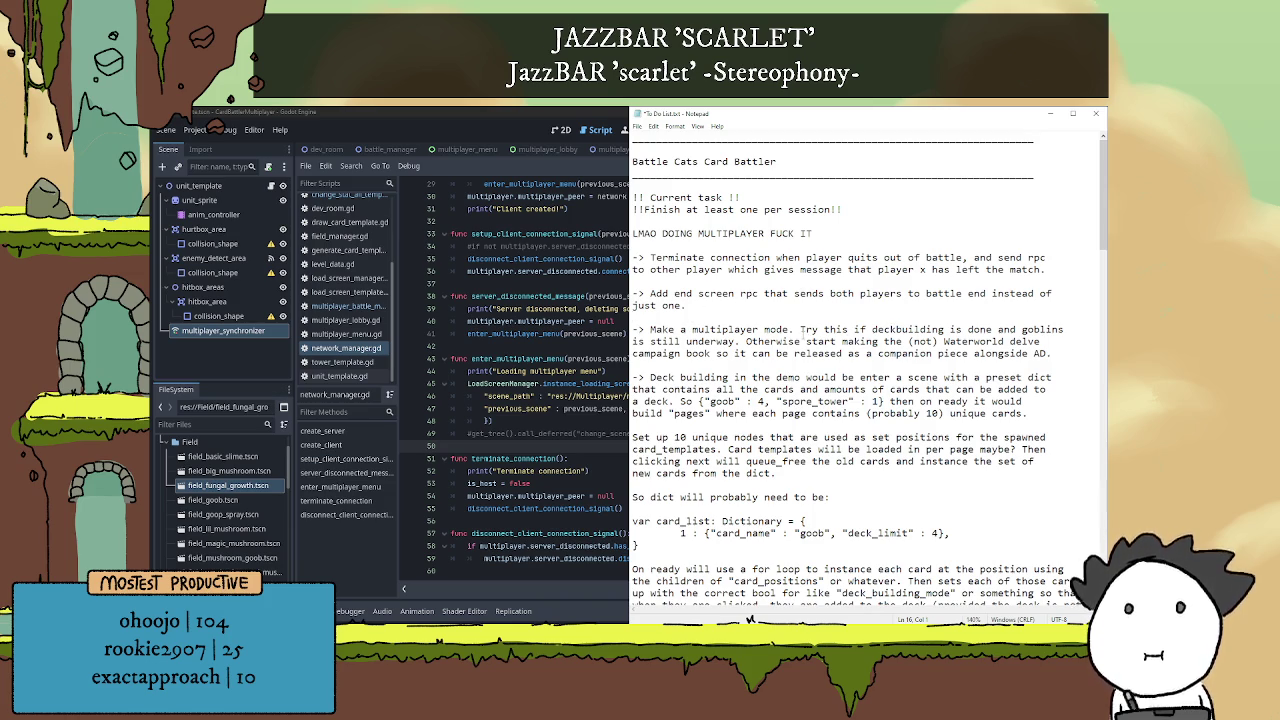
{"action": "left_click_drag", "start_coordinate": [797, 329], "coordinate": [634, 331]}
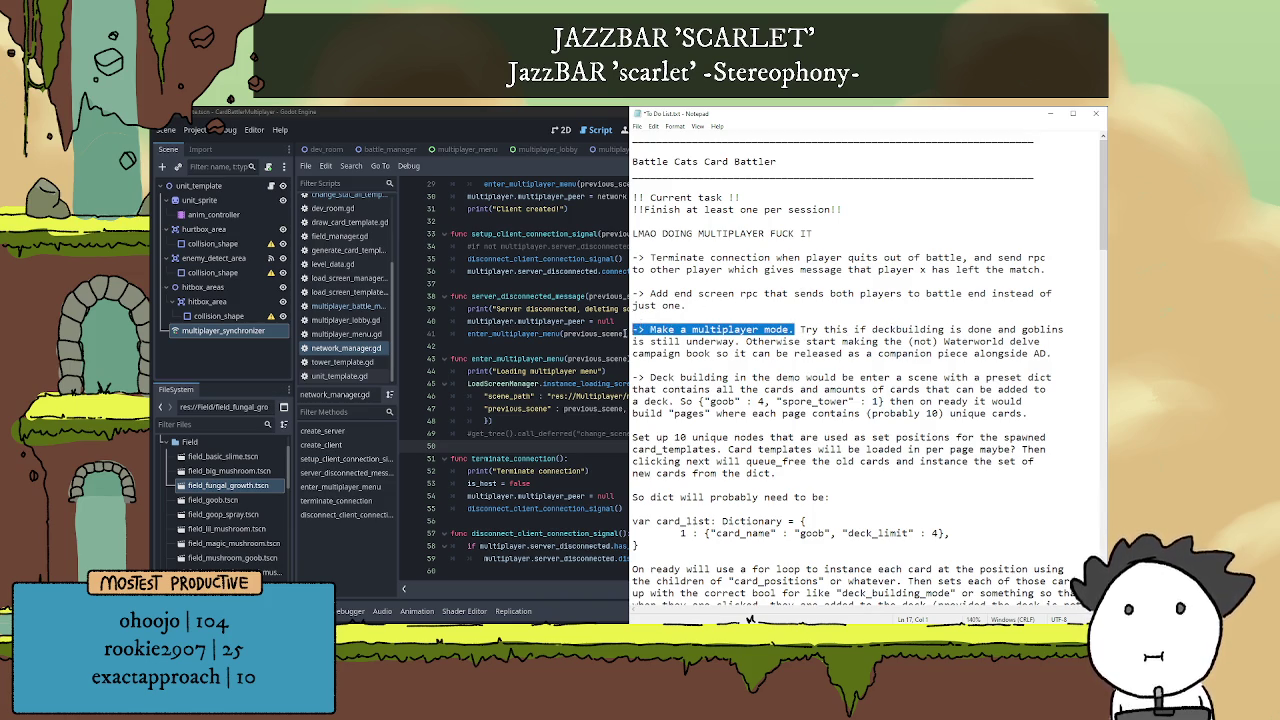
{"action": "left_click", "coordinate": [818, 329]}
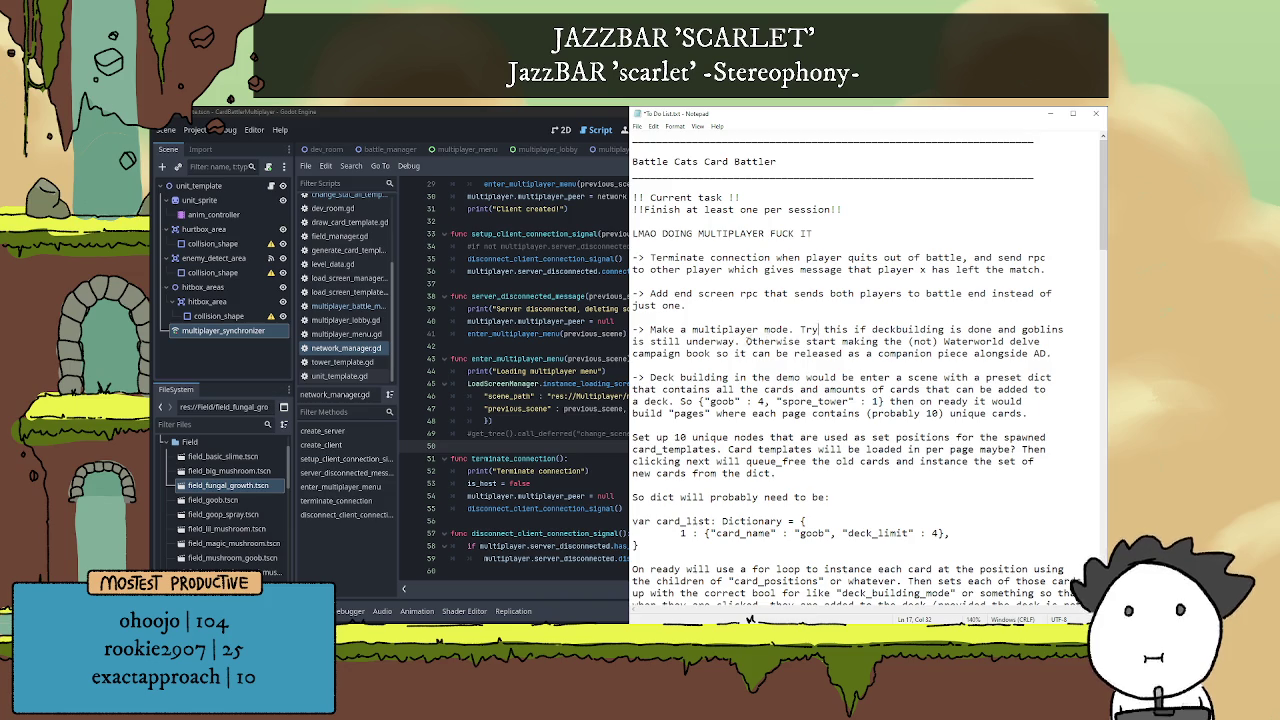
{"action": "left_click", "coordinate": [746, 341]}
{"action": "key", "text": "Return"}
{"action": "key", "text": "Return"}
{"action": "type", "text": "->"}
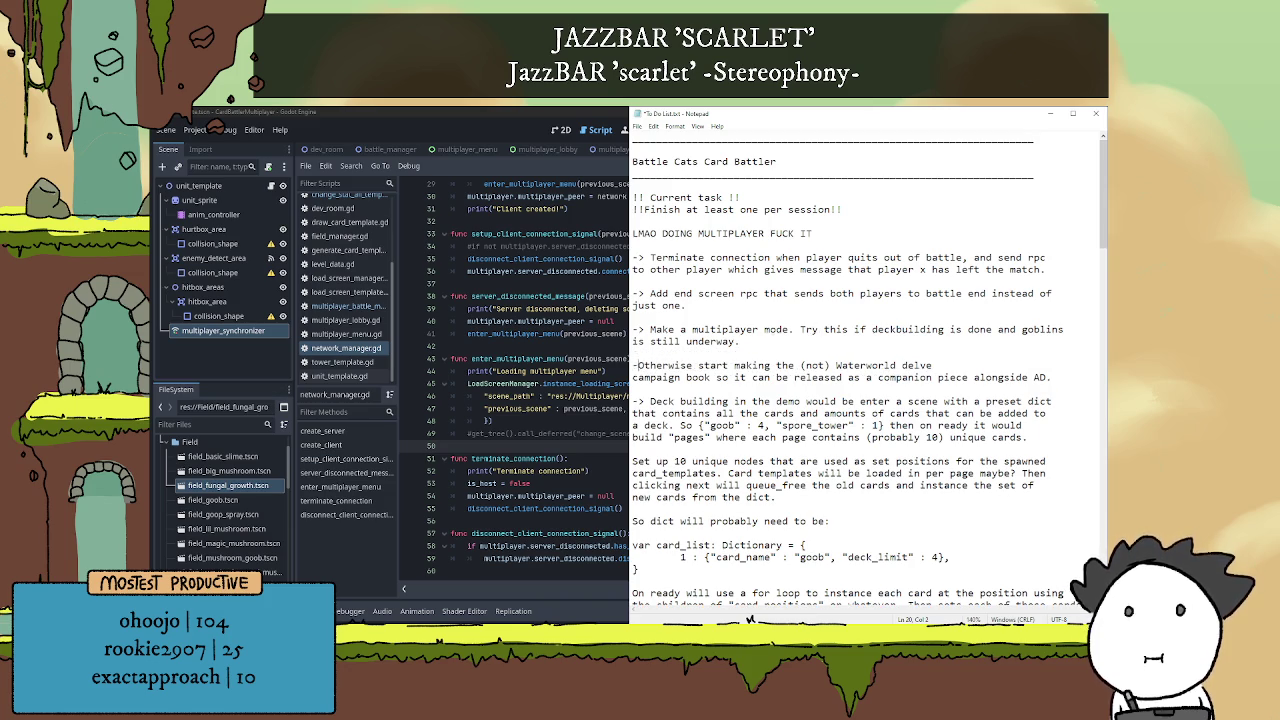
{"action": "key", "text": "Delete"}
{"action": "key", "text": "Delete"}
{"action": "key", "text": "Delete"}
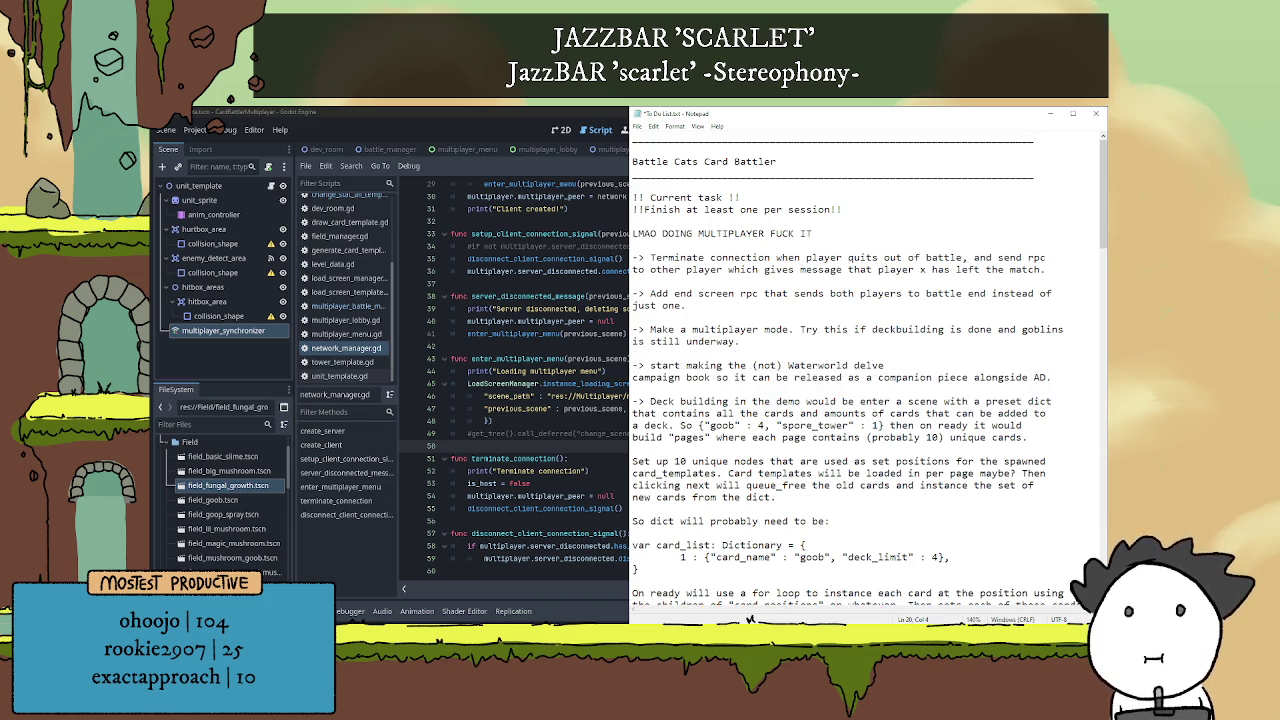
{"action": "type", "text": "S"}
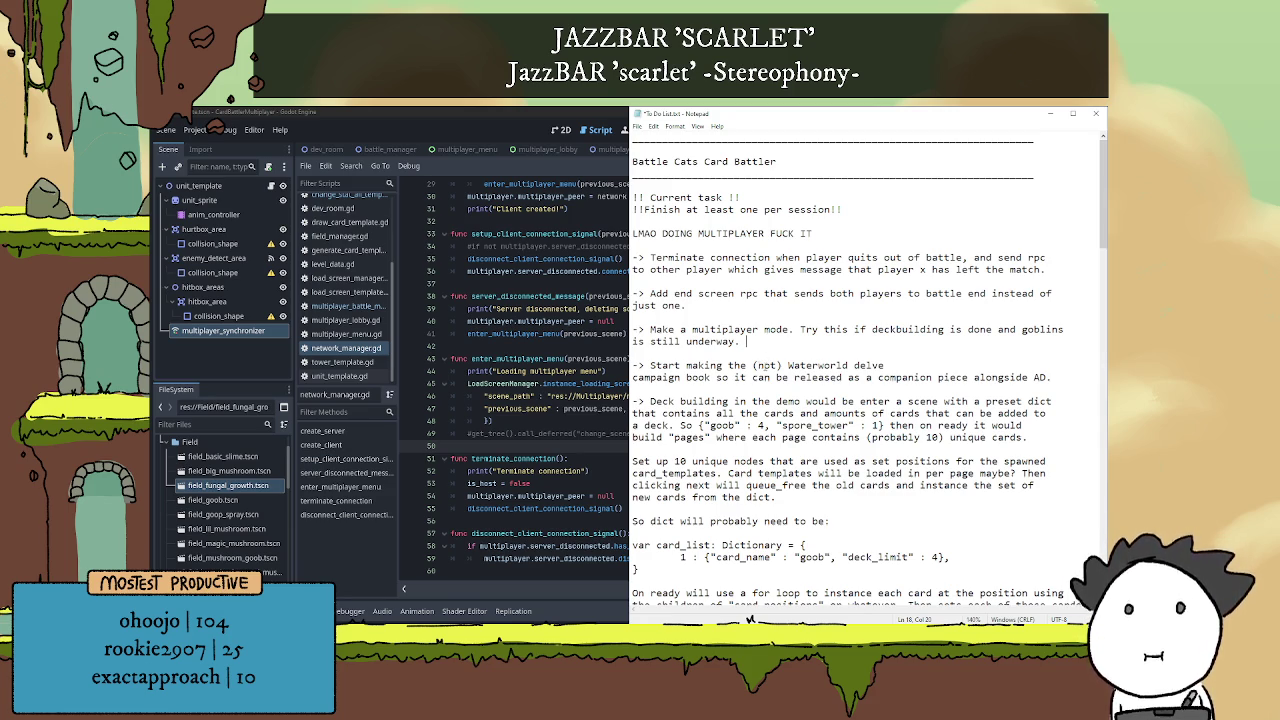
Remove the deckbuilding caveat, paste 'Make a multiplayer mode.' at the top, and delete the all-caps multiplayer line
{"action": "mouse_move", "coordinate": [780, 349]}
{"action": "left_mouse_down"}
{"action": "mouse_move", "coordinate": [837, 329]}
{"action": "mouse_move", "coordinate": [632, 330]}
{"action": "left_mouse_up"}
{"action": "key", "text": "ctrl+c"}
{"action": "key", "text": "Delete"}
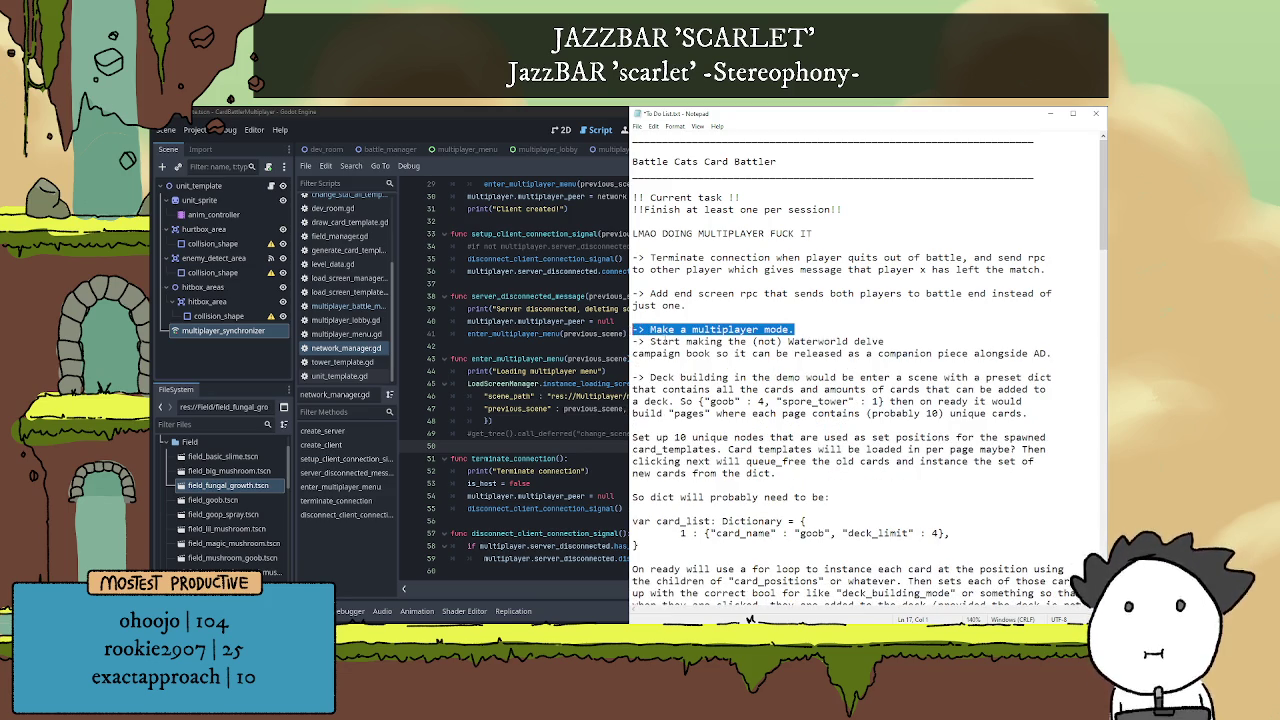
{"action": "key", "text": "BackSpace"}
{"action": "key", "text": "BackSpace"}
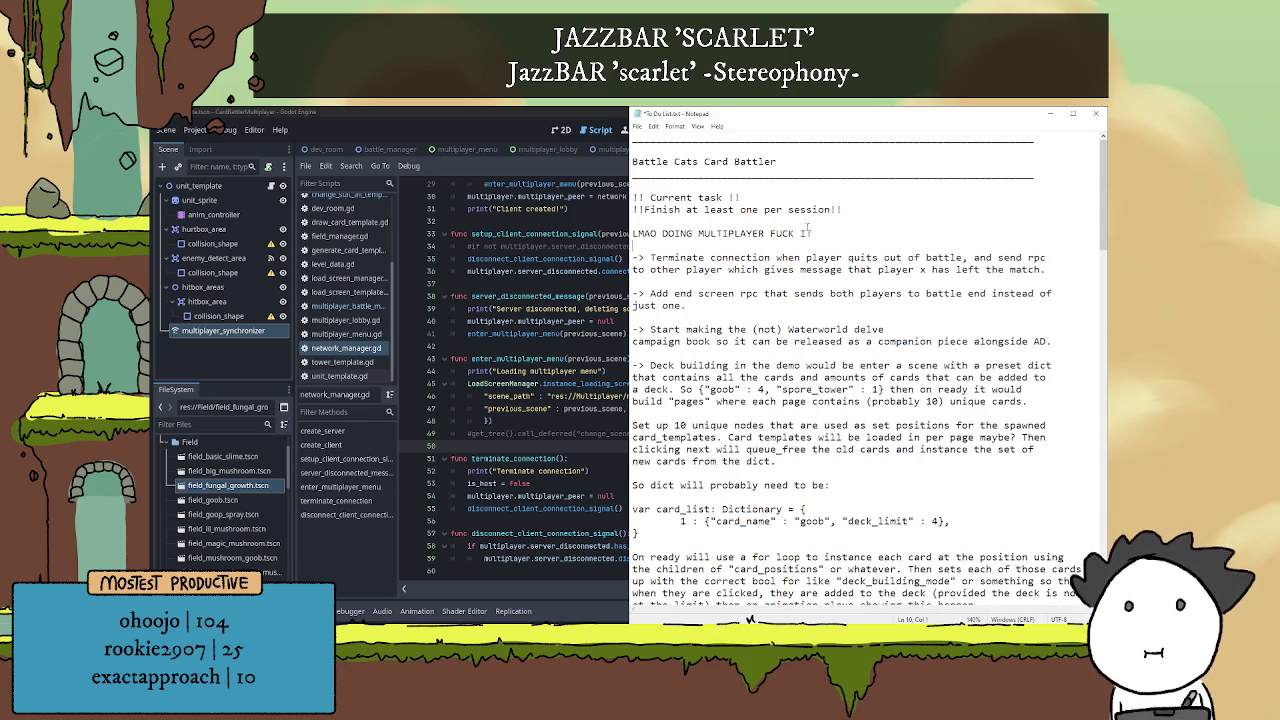
{"action": "key", "text": "Return"}
{"action": "key", "text": "ctrl+v"}
{"action": "left_click_drag", "start_coordinate": [814, 248], "coordinate": [592, 248]}
{"action": "key", "text": "BackSpace"}
{"action": "key", "text": "BackSpace"}
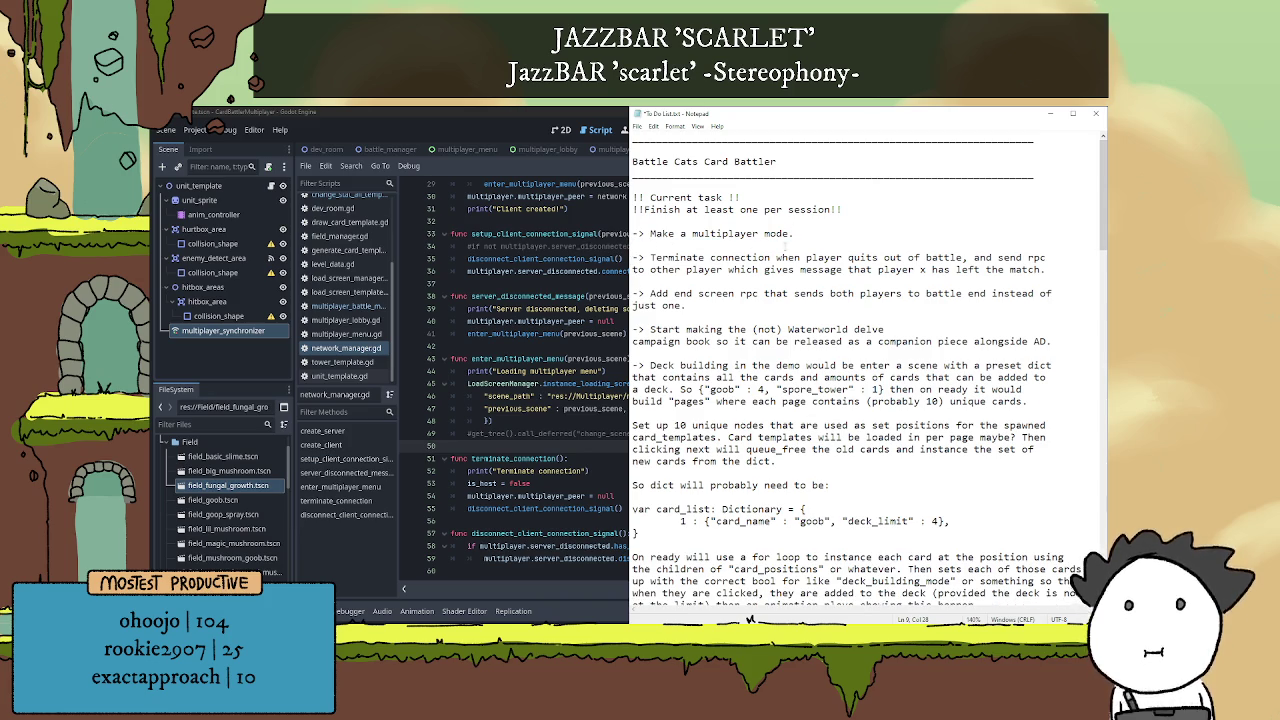
{"action": "left_click", "coordinate": [753, 281]}
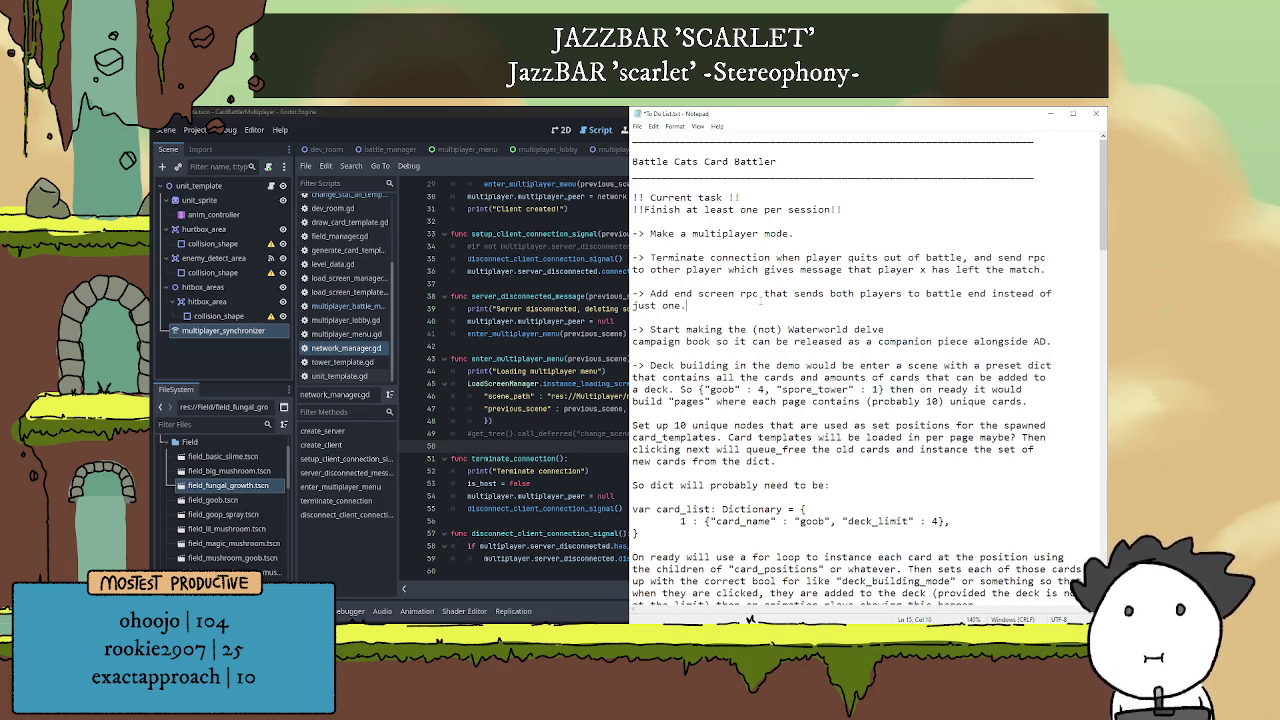
{"action": "left_click", "coordinate": [540, 112]}
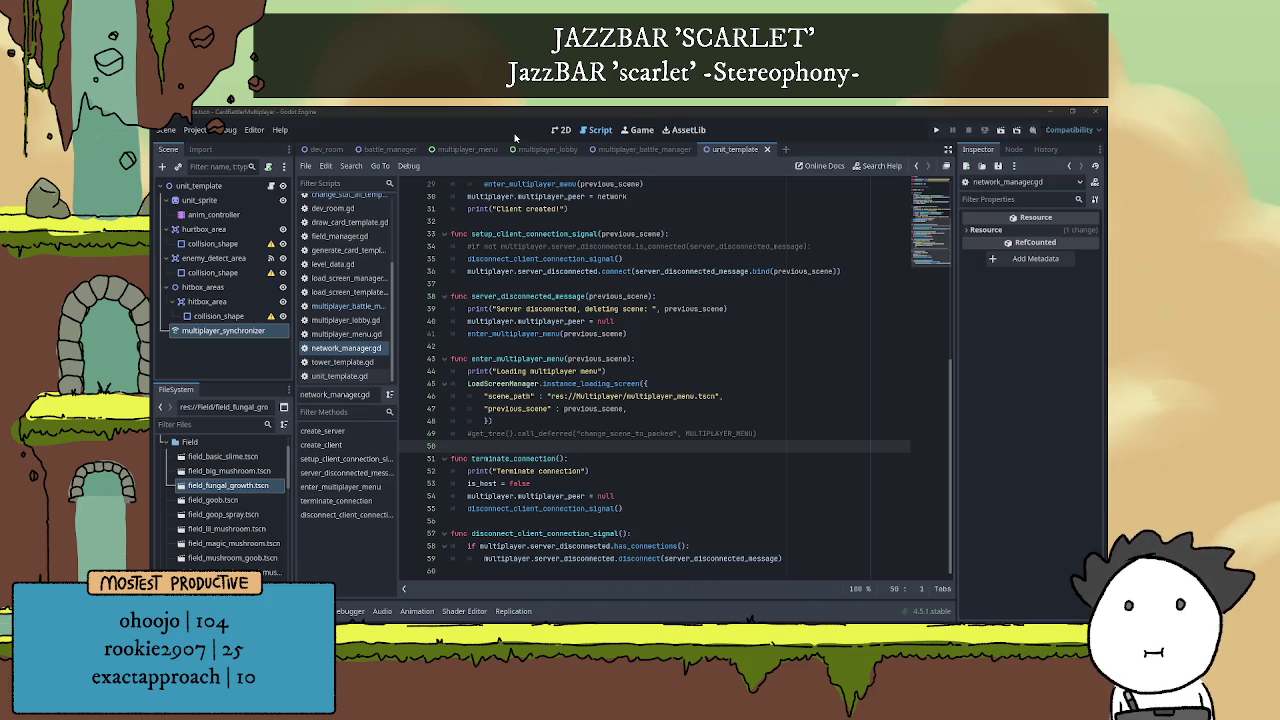
Close the unit_template scene and scroll through the open script
{"action": "left_click", "coordinate": [767, 150]}
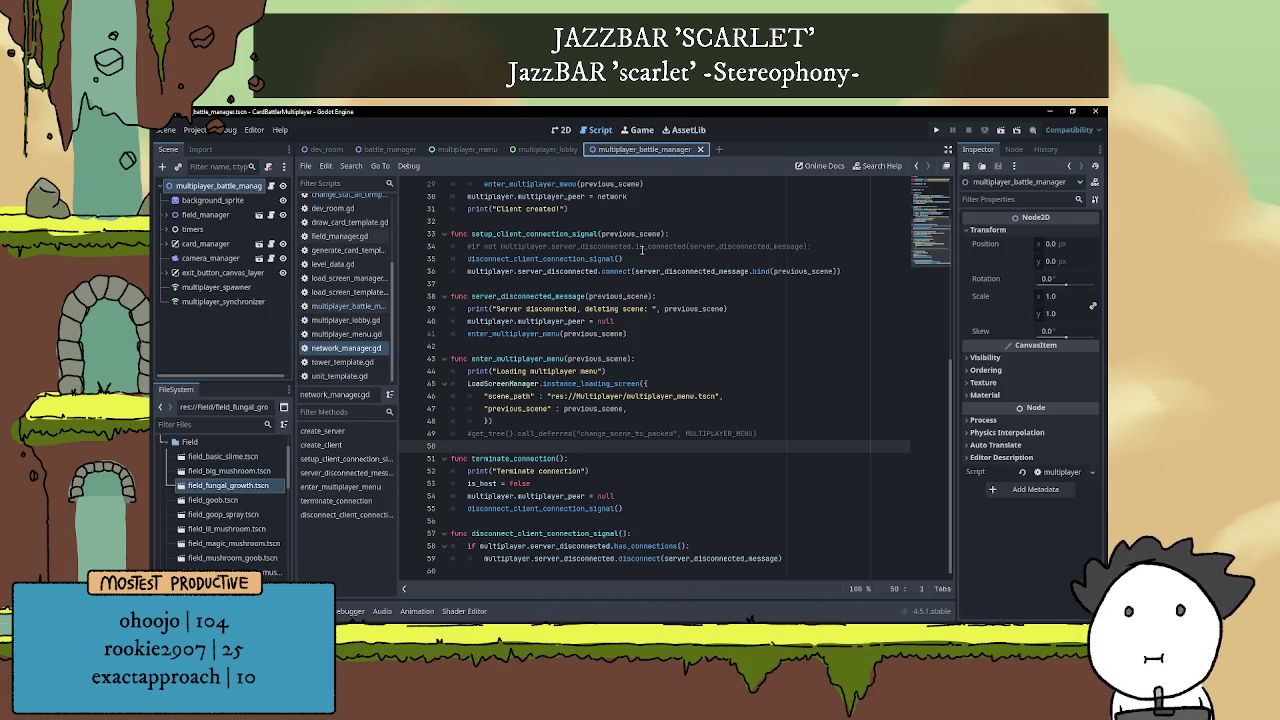
{"action": "left_click", "coordinate": [617, 222]}
{"action": "scroll", "coordinate": [628, 278], "scroll_direction": "up", "scroll_amount": 5}
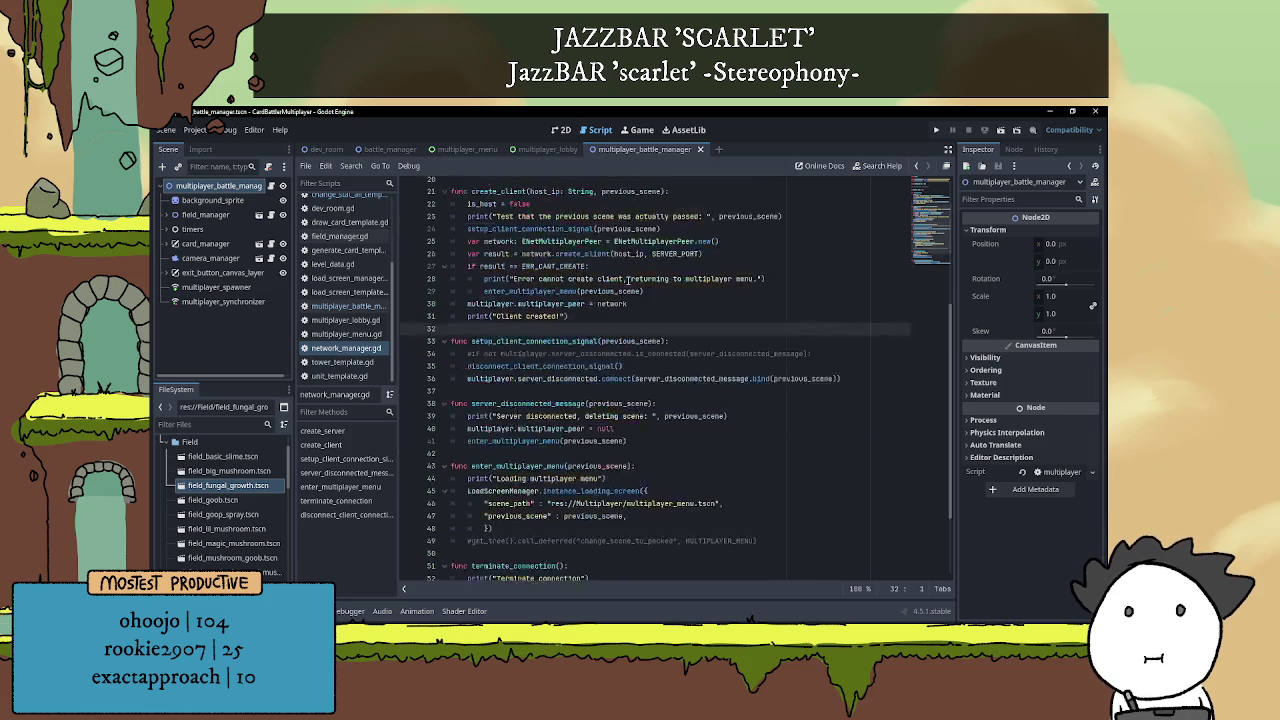
{"action": "scroll", "coordinate": [628, 278], "scroll_direction": "up", "scroll_amount": 1}
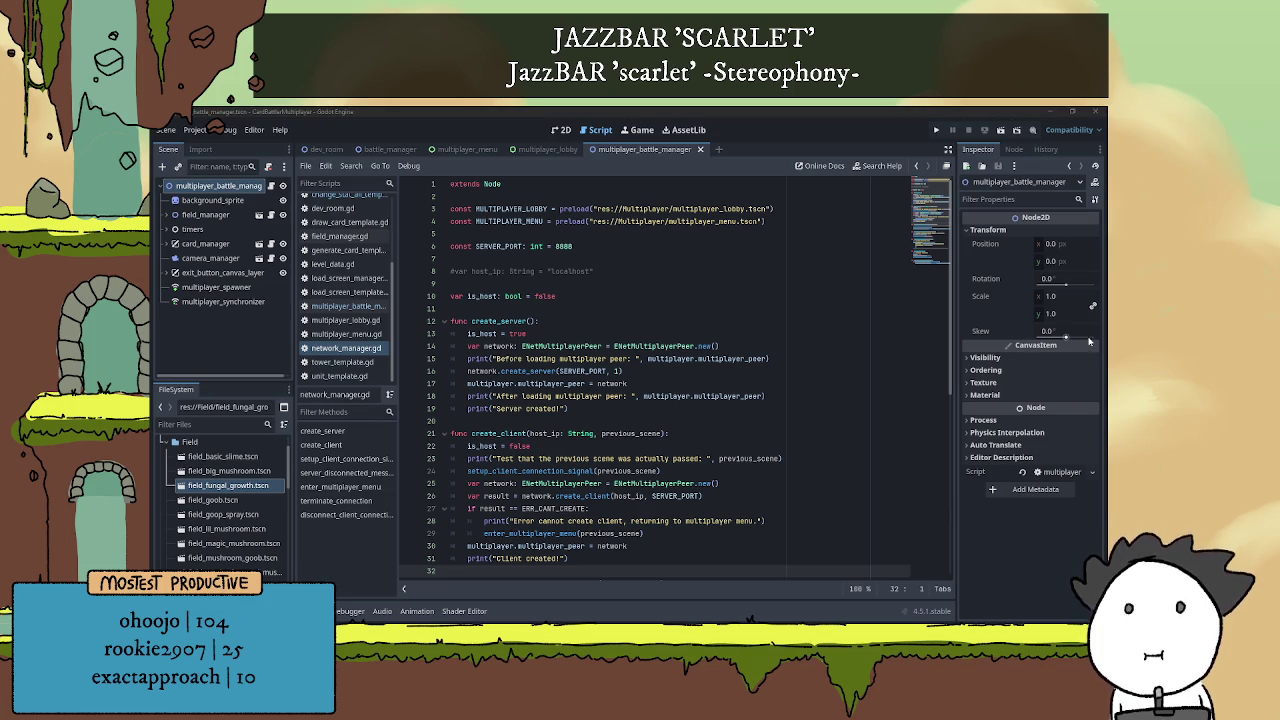
{"action": "scroll", "coordinate": [649, 291], "scroll_direction": "down", "scroll_amount": 5}
{"action": "scroll", "coordinate": [640, 270], "scroll_direction": "up", "scroll_amount": 5}
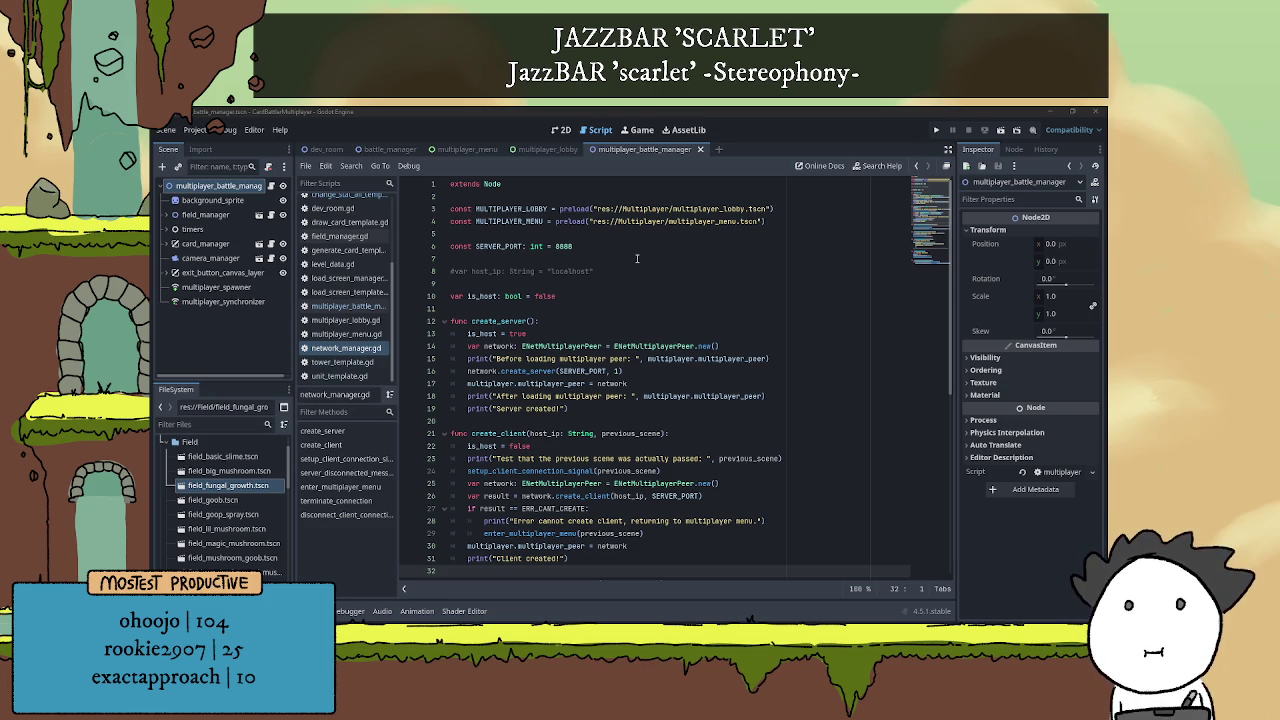
{"action": "scroll", "coordinate": [646, 383], "scroll_direction": "down", "scroll_amount": 9}
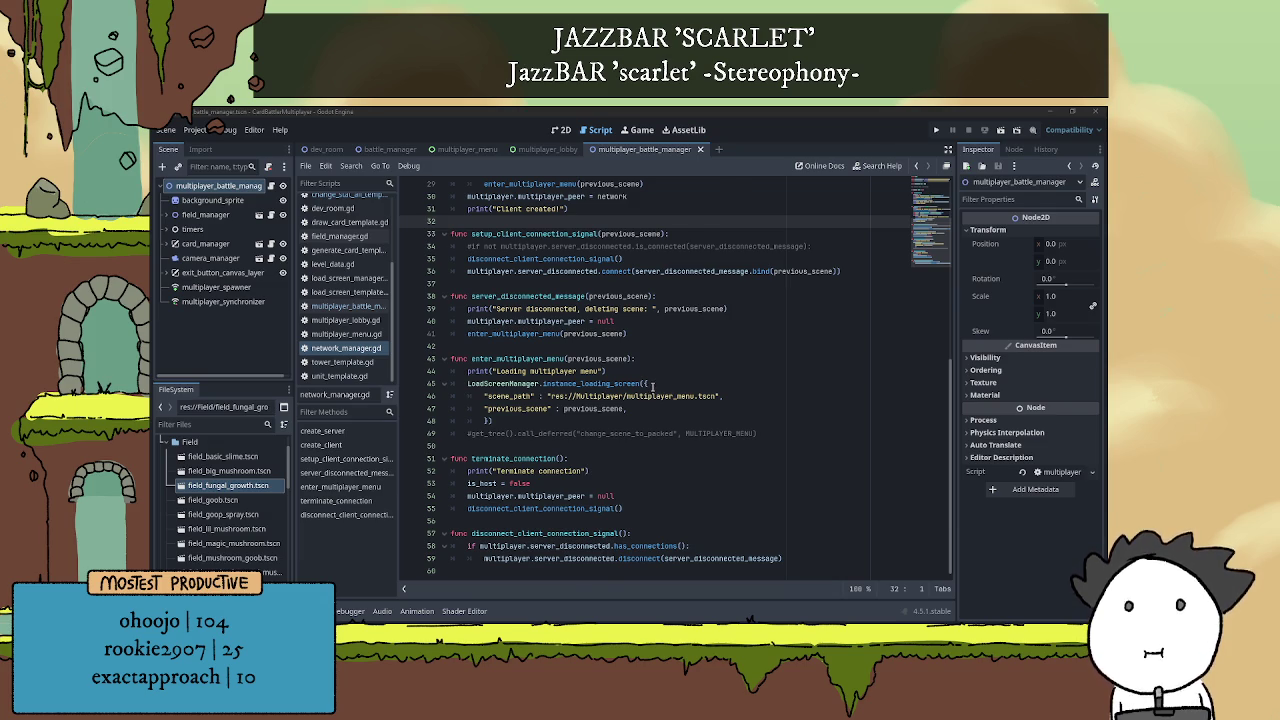
{"action": "scroll", "coordinate": [652, 385], "scroll_direction": "up", "scroll_amount": 9}
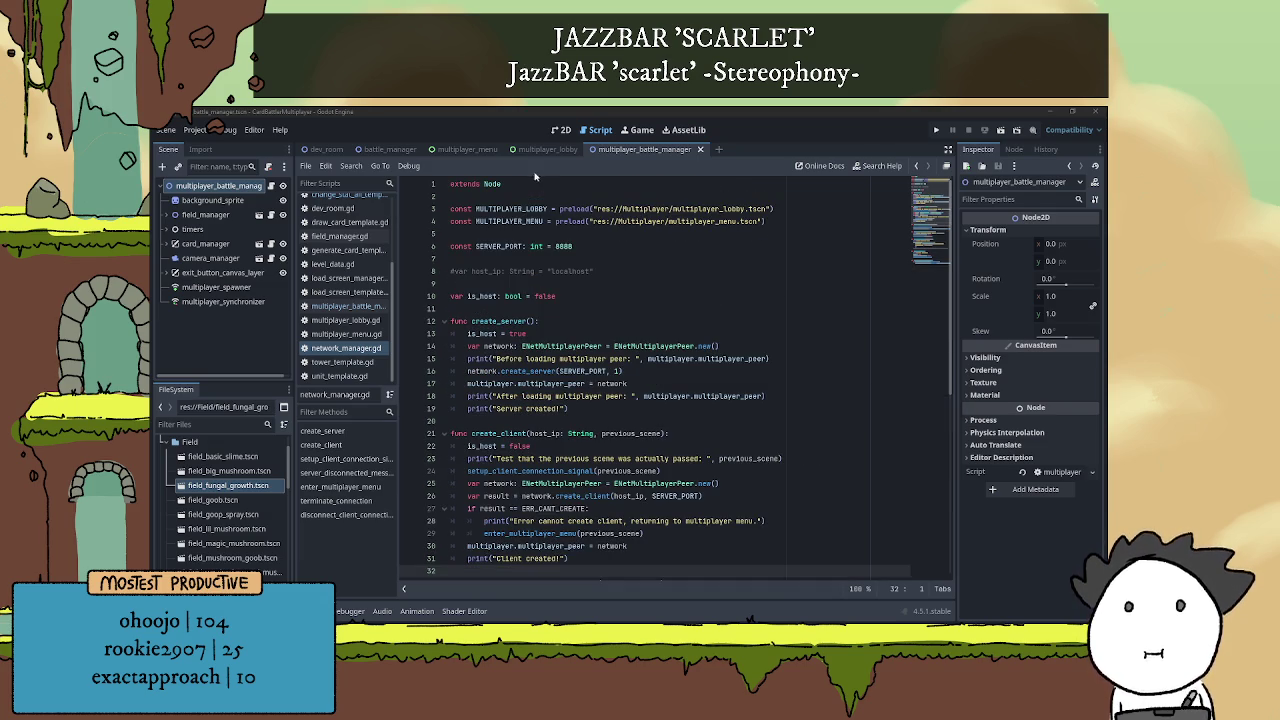
Open network_manager.gd and review its disconnect handling and terminate_connection functions
{"action": "left_click", "coordinate": [341, 334]}
{"action": "left_click", "coordinate": [341, 348]}
{"action": "scroll", "coordinate": [608, 350], "scroll_direction": "down", "scroll_amount": 2}
{"action": "scroll", "coordinate": [605, 354], "scroll_direction": "down", "scroll_amount": 5}
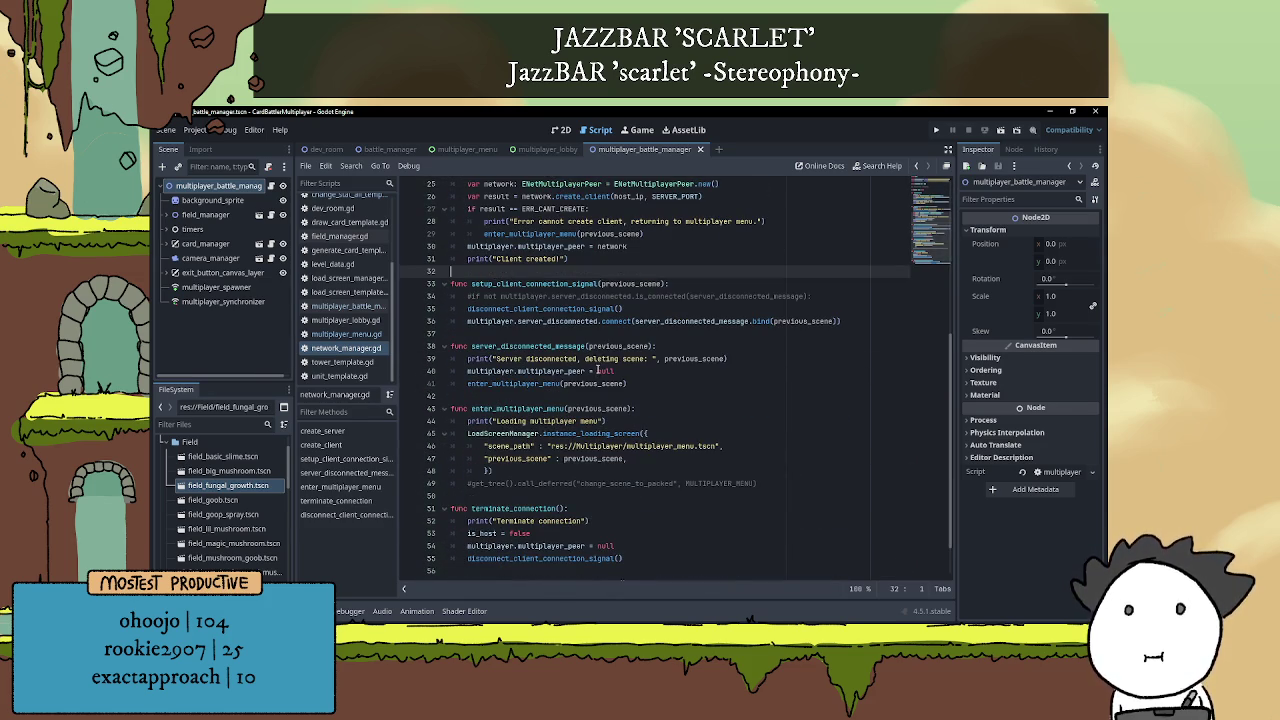
{"action": "left_click", "coordinate": [512, 346]}
{"action": "left_click", "coordinate": [520, 408]}
{"action": "key", "text": "Up"}
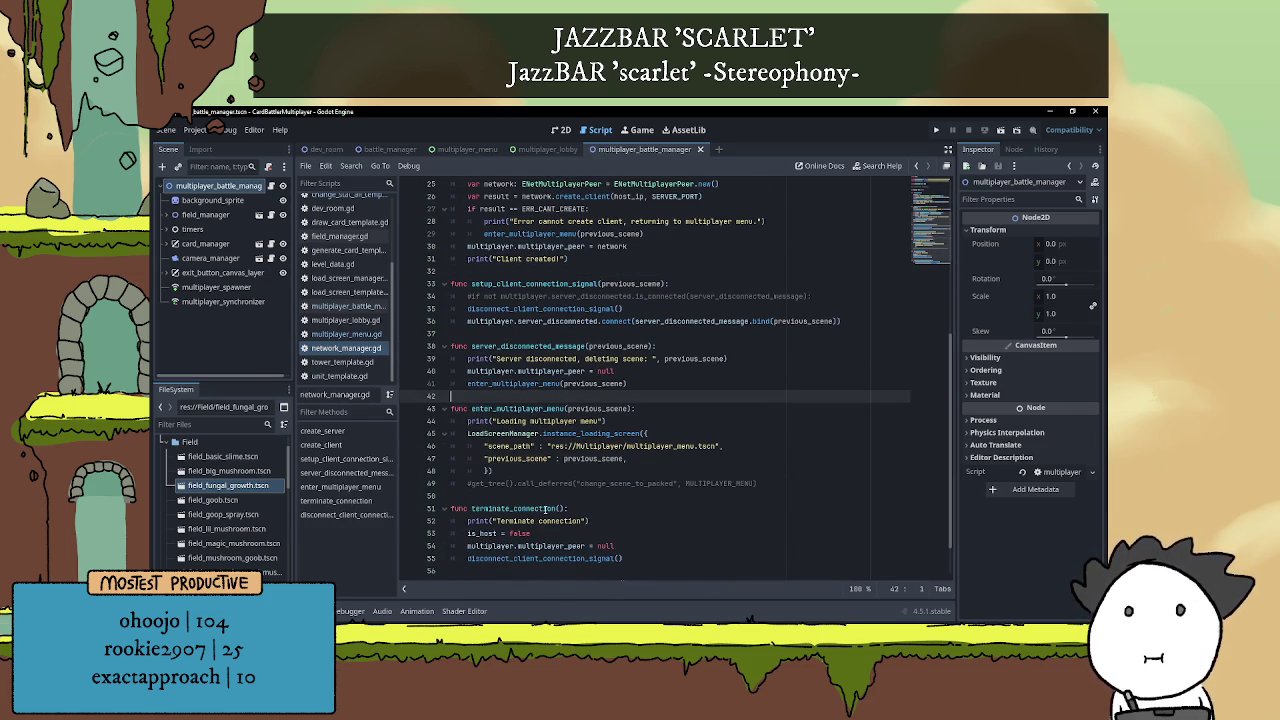
{"action": "left_click", "coordinate": [600, 513]}
{"action": "left_click", "coordinate": [656, 550]}
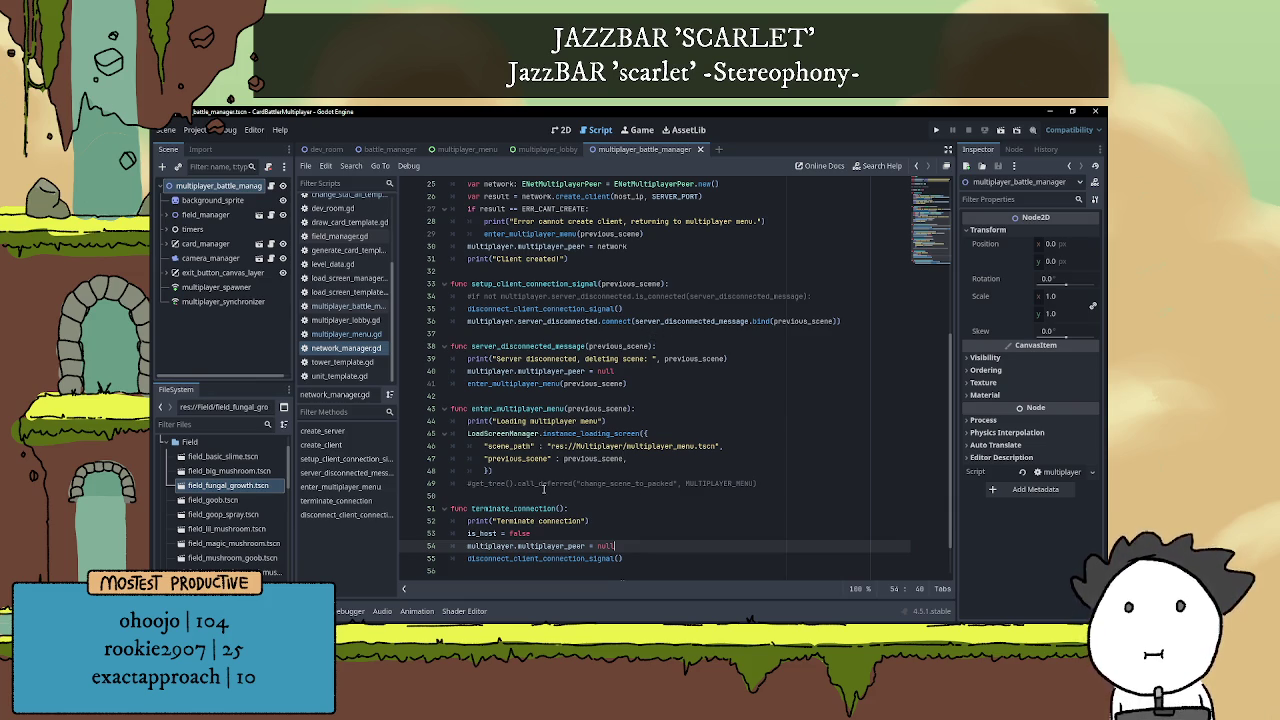
Review network_manager.gd back up to the top, then select the multiplayer_battle_manager node
{"action": "left_click", "coordinate": [541, 483]}
{"action": "scroll", "coordinate": [588, 474], "scroll_direction": "up", "scroll_amount": 2}
{"action": "left_click", "coordinate": [591, 468]}
{"action": "scroll", "coordinate": [591, 468], "scroll_direction": "up", "scroll_amount": 2}
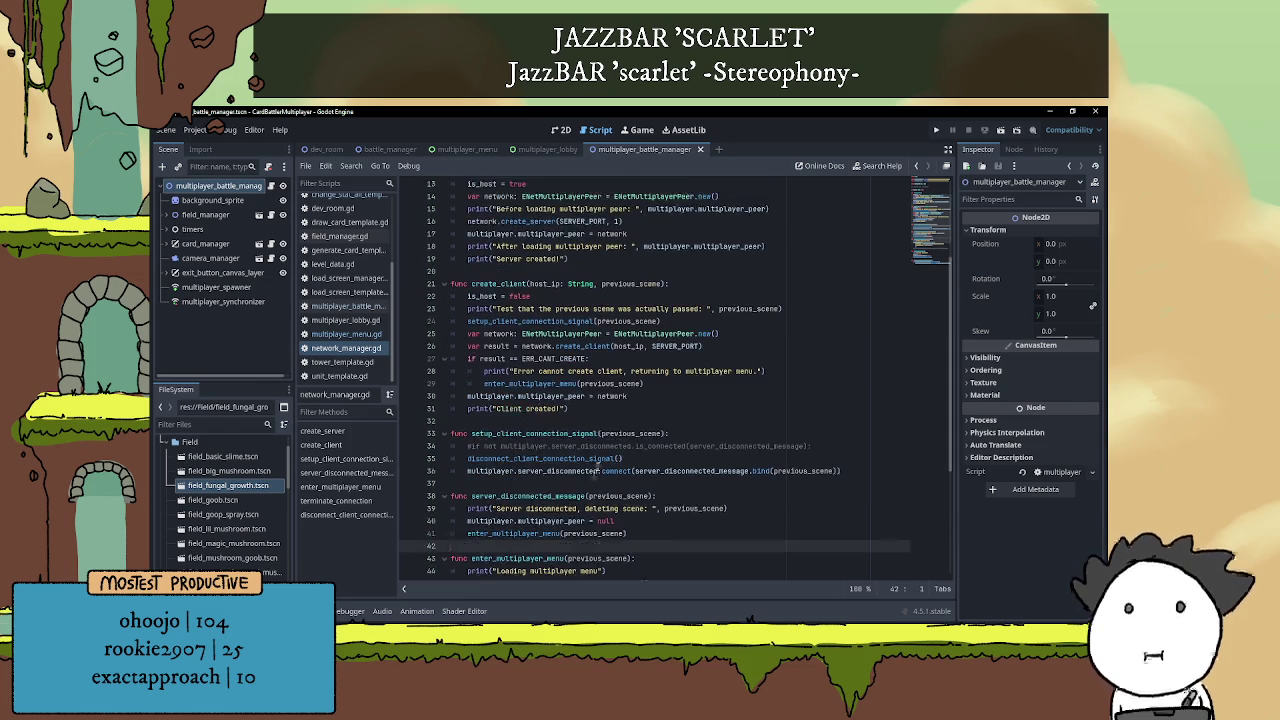
{"action": "left_click", "coordinate": [597, 482]}
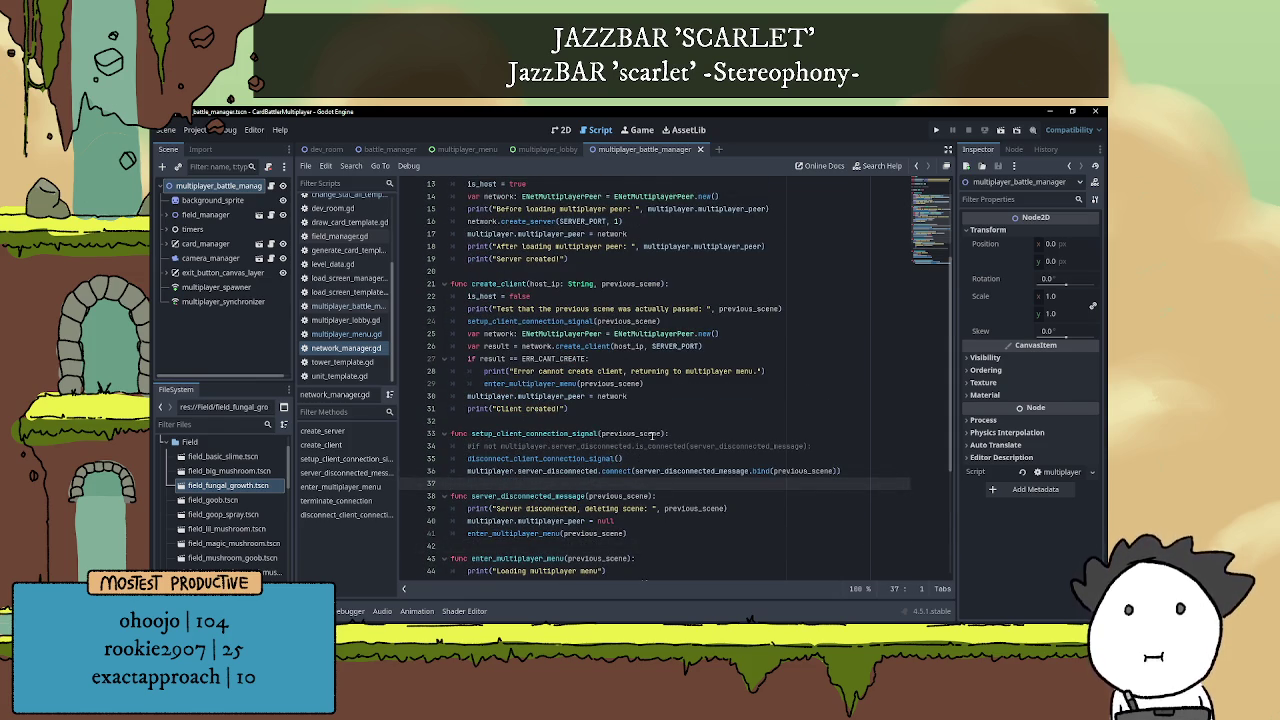
{"action": "scroll", "coordinate": [652, 433], "scroll_direction": "up", "scroll_amount": 4}
{"action": "left_click", "coordinate": [655, 423]}
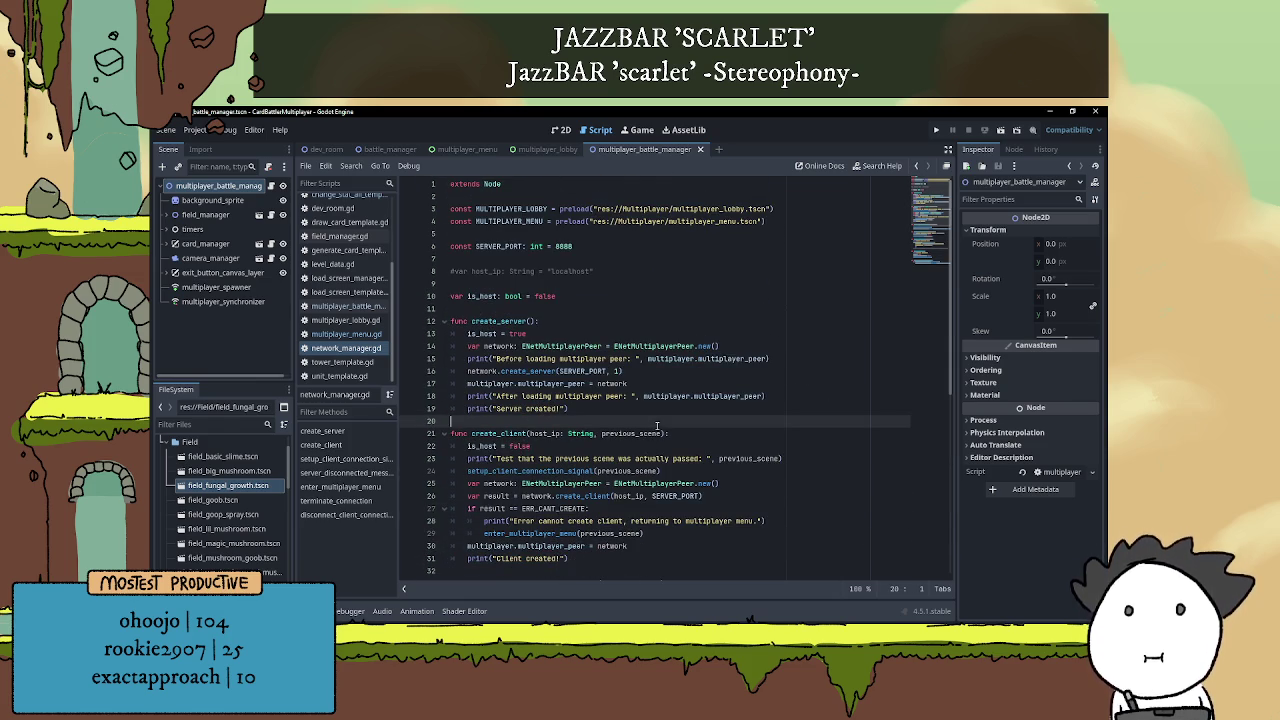
{"action": "left_click", "coordinate": [578, 309]}
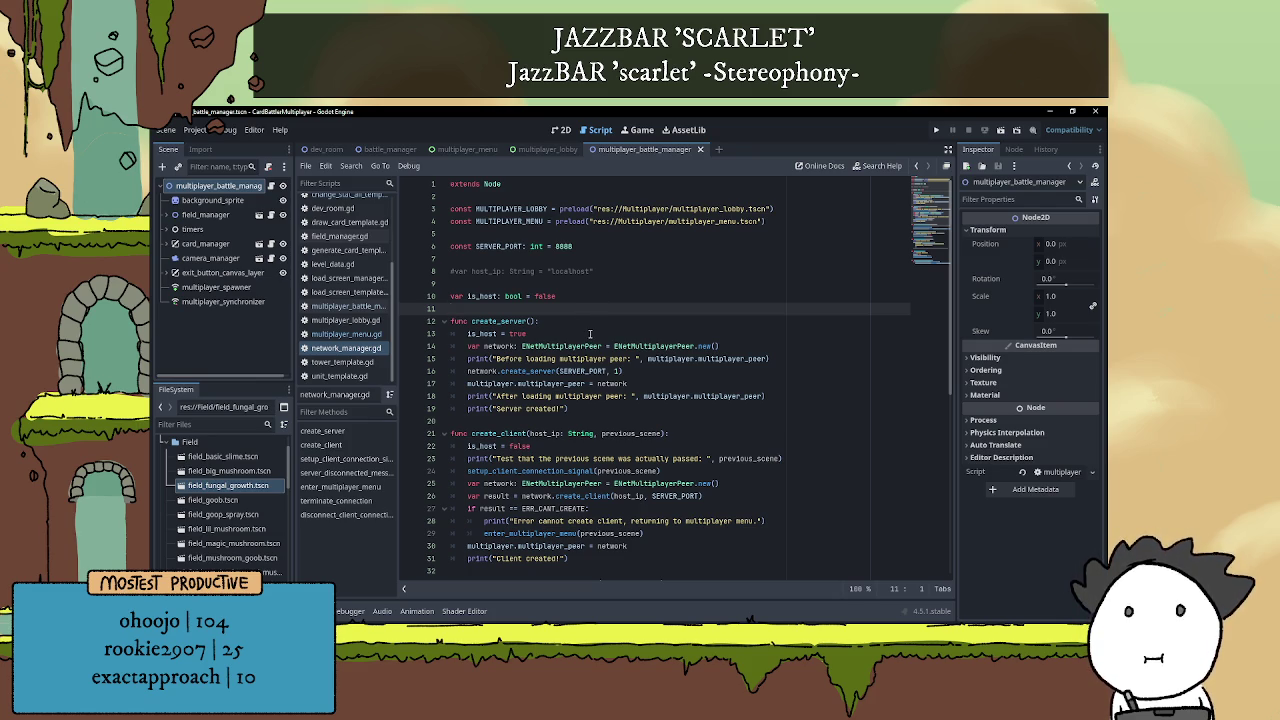
{"action": "left_click", "coordinate": [655, 210]}
{"action": "left_click", "coordinate": [576, 258]}
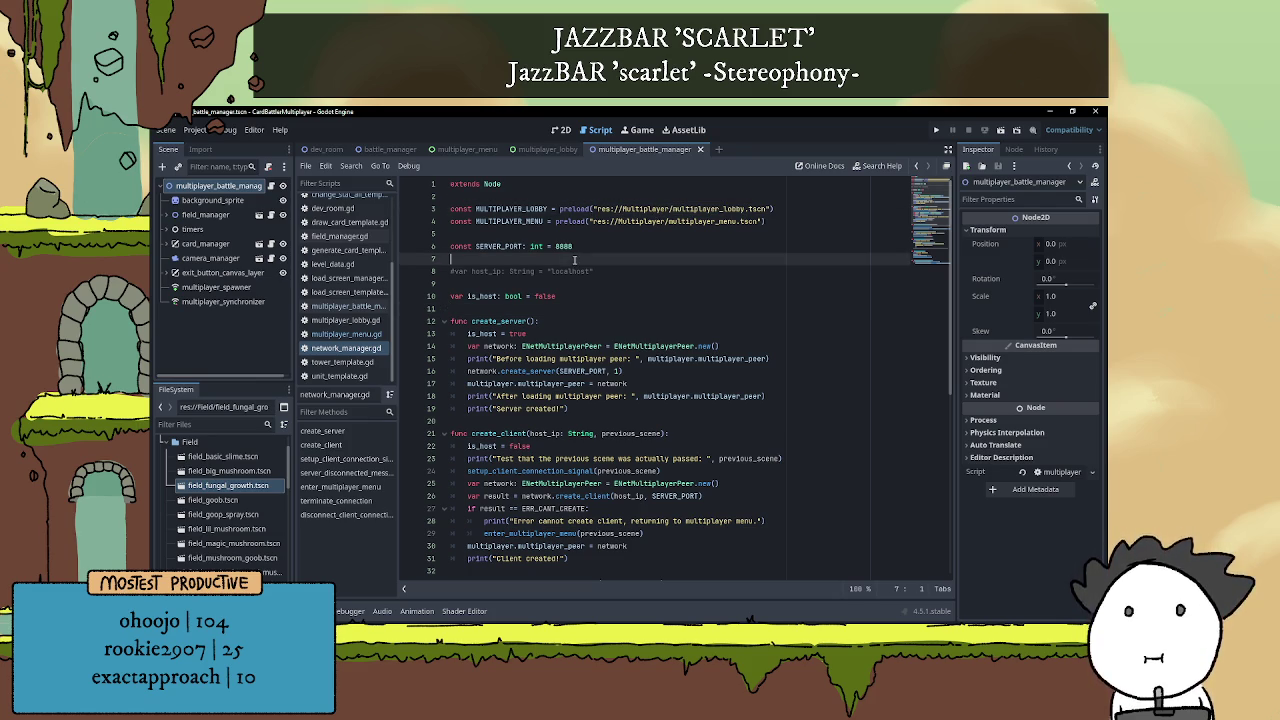
{"action": "scroll", "coordinate": [630, 256], "scroll_direction": "down", "scroll_amount": 10}
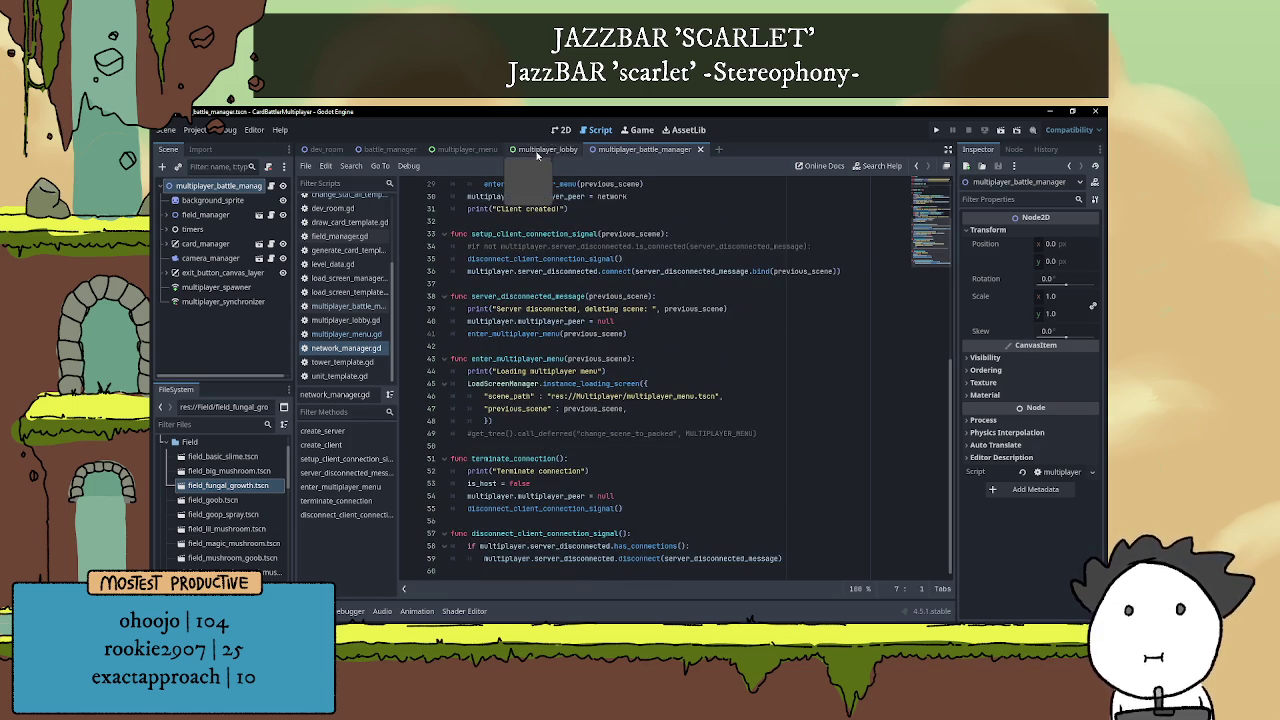
{"action": "left_click", "coordinate": [223, 187]}
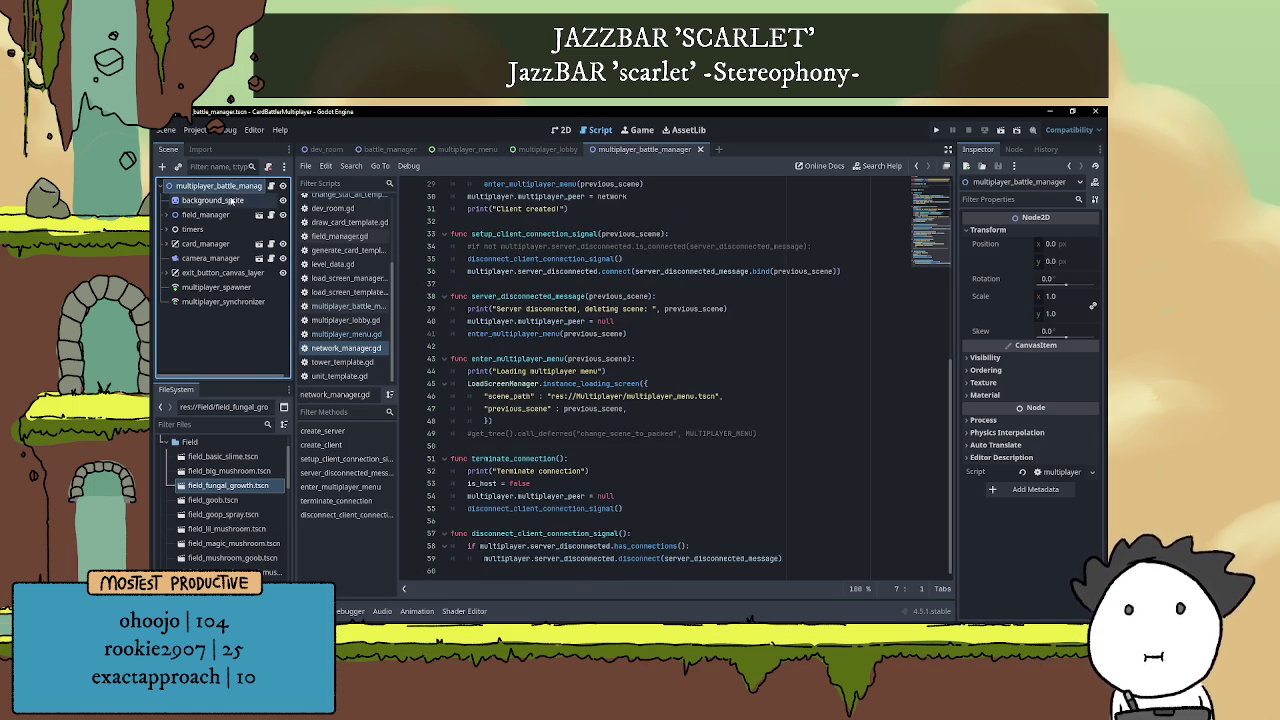
Open multiplayer_battle_manager.gd and scroll past setup_battle to the _on_exit_button_pressed handler
{"action": "left_click", "coordinate": [272, 188]}
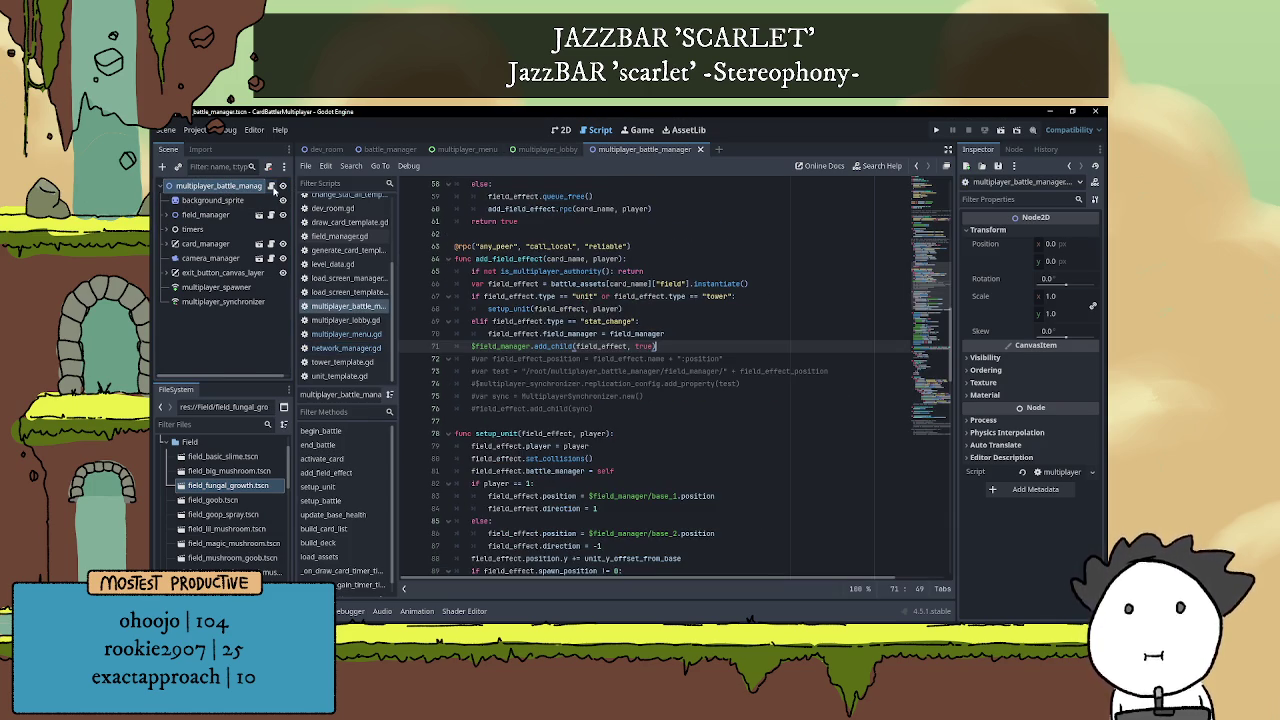
{"action": "left_click", "coordinate": [592, 235]}
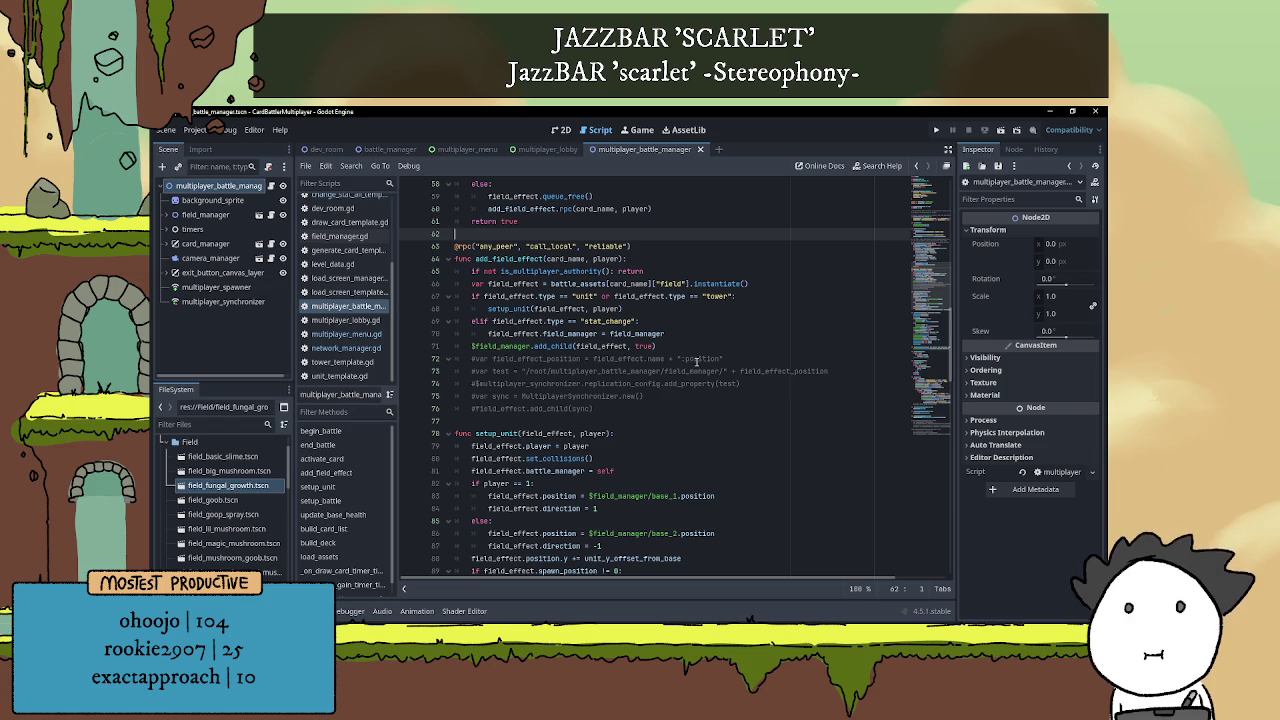
{"action": "scroll", "coordinate": [697, 361], "scroll_direction": "down", "scroll_amount": 2}
{"action": "scroll", "coordinate": [697, 361], "scroll_direction": "down", "scroll_amount": 4}
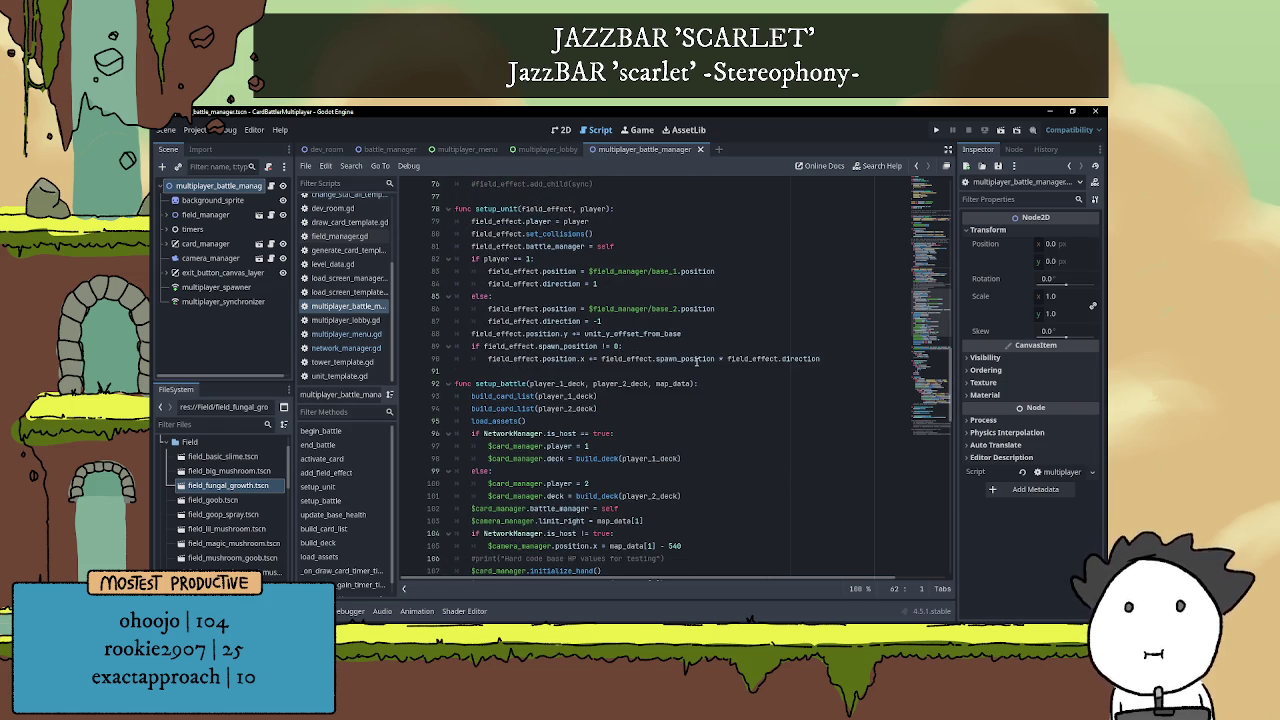
{"action": "scroll", "coordinate": [697, 361], "scroll_direction": "down", "scroll_amount": 3}
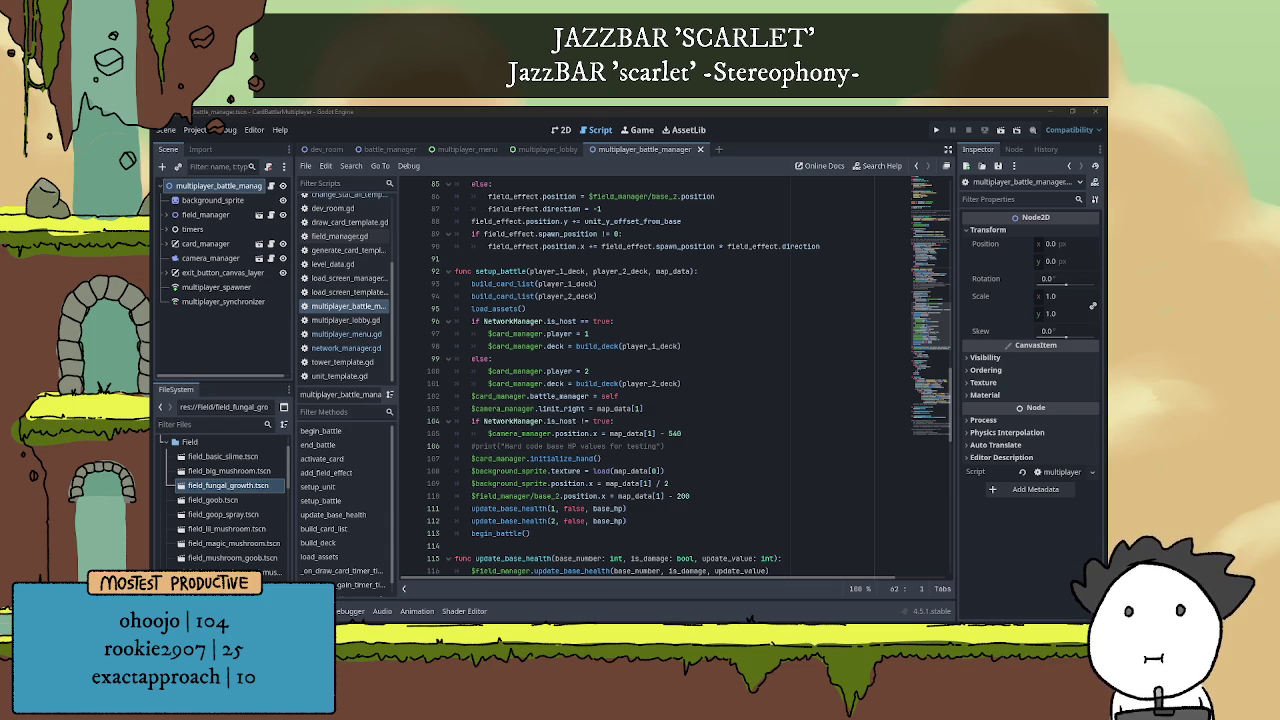
{"action": "left_click", "coordinate": [593, 531]}
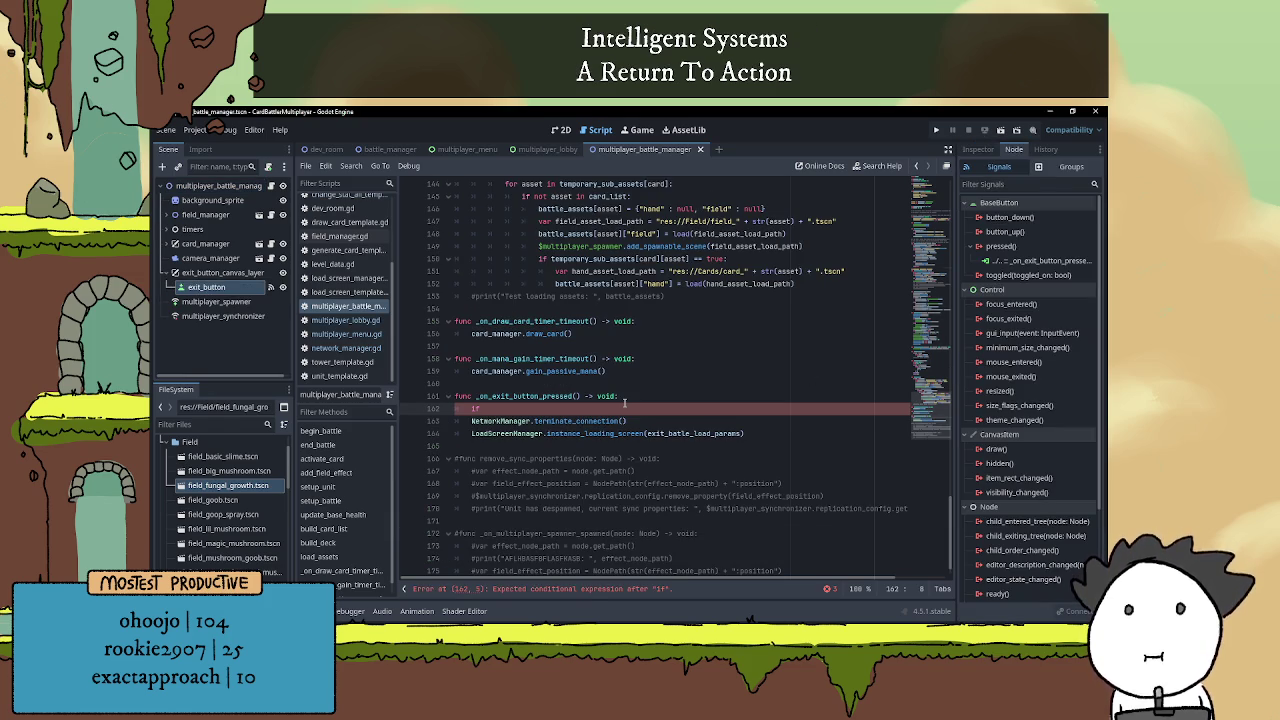
Delete the unfinished if line in the exit handler and the commented-out functions below it
{"action": "key", "text": "BackSpace"}
{"action": "key", "text": "BackSpace"}
{"action": "key", "text": "BackSpace"}
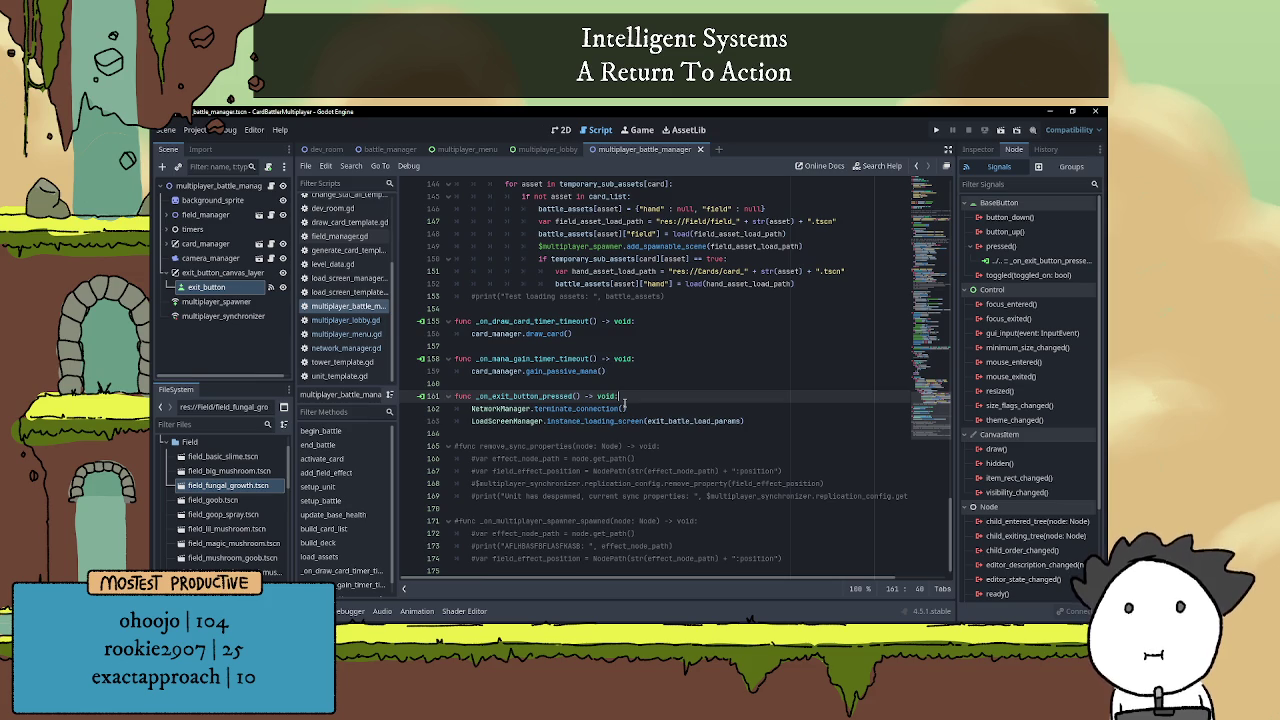
{"action": "left_click", "coordinate": [536, 432]}
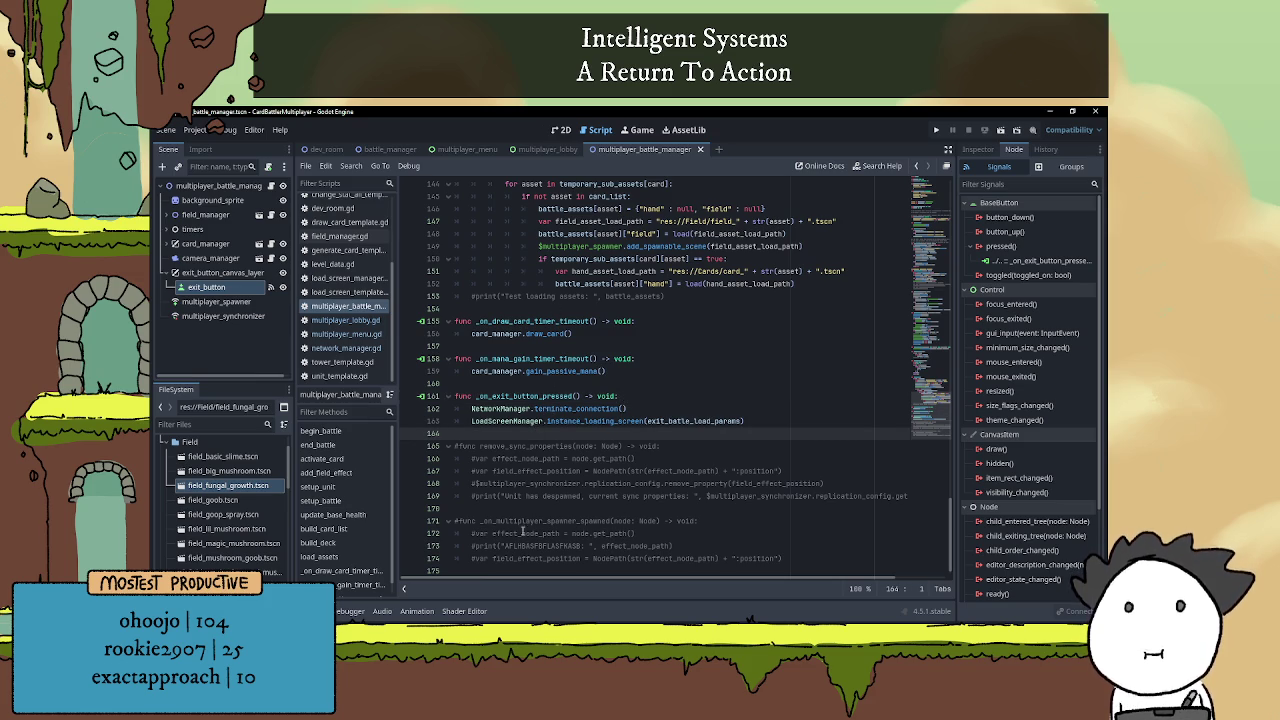
{"action": "scroll", "coordinate": [733, 550], "scroll_direction": "down", "scroll_amount": 1}
{"action": "mouse_move", "coordinate": [733, 550]}
{"action": "left_mouse_down"}
{"action": "mouse_move", "coordinate": [560, 447]}
{"action": "mouse_move", "coordinate": [374, 429]}
{"action": "left_mouse_up"}
{"action": "key", "text": "BackSpace"}
{"action": "key", "text": "BackSpace"}
Declare a new function quit_out() and rename it to quit_back_to_menu
{"action": "left_click", "coordinate": [478, 436]}
{"action": "type", "text": "func"}
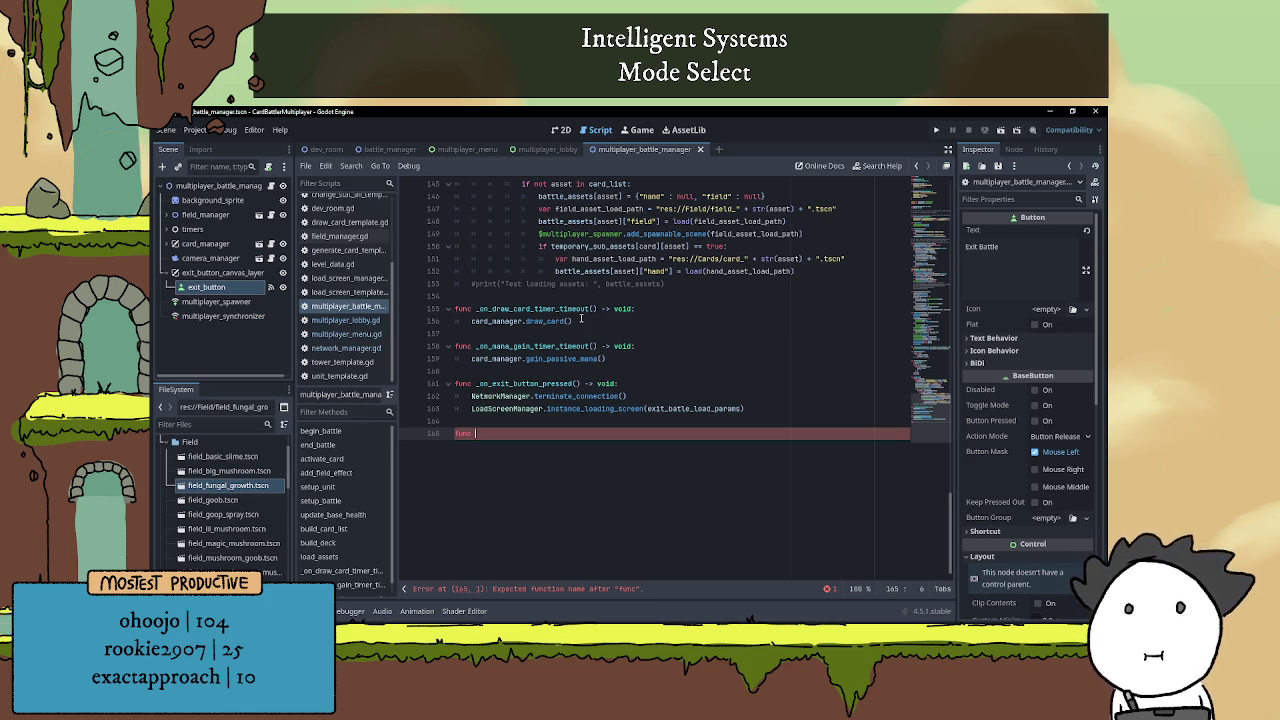
{"action": "type", "text": "quit_out"}
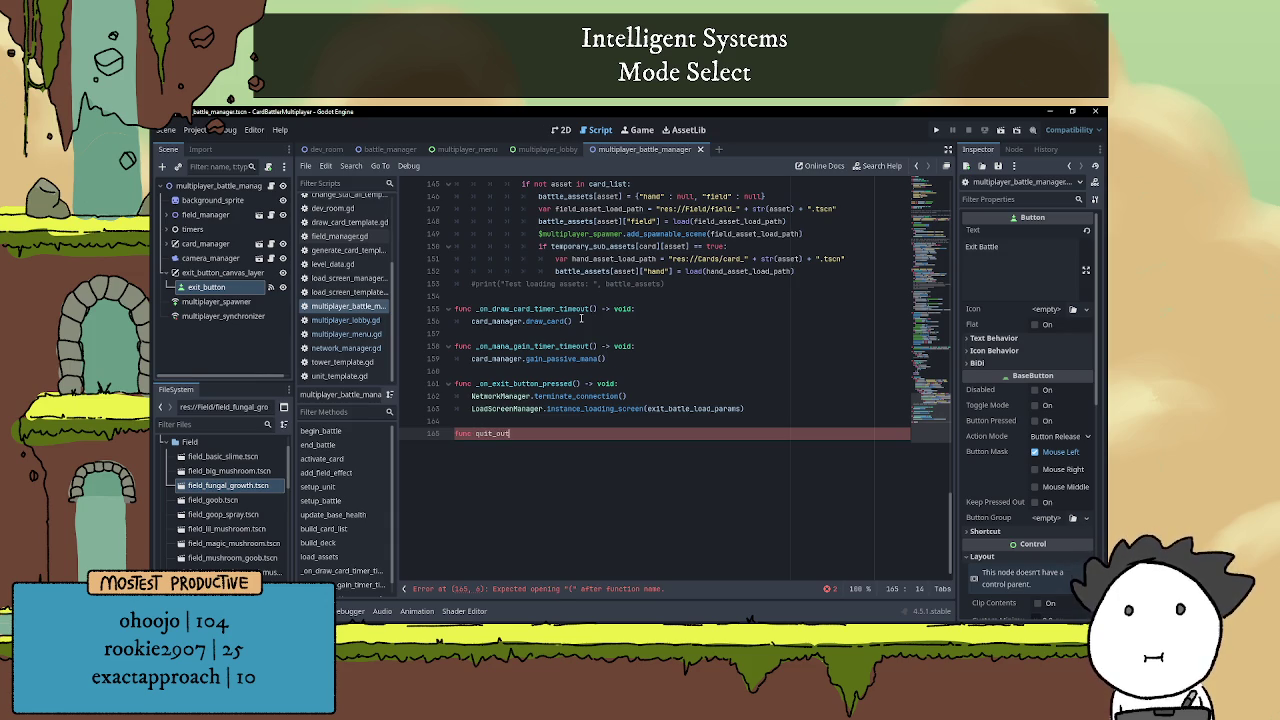
{"action": "type", "text": "():"}
{"action": "key", "text": "Return"}
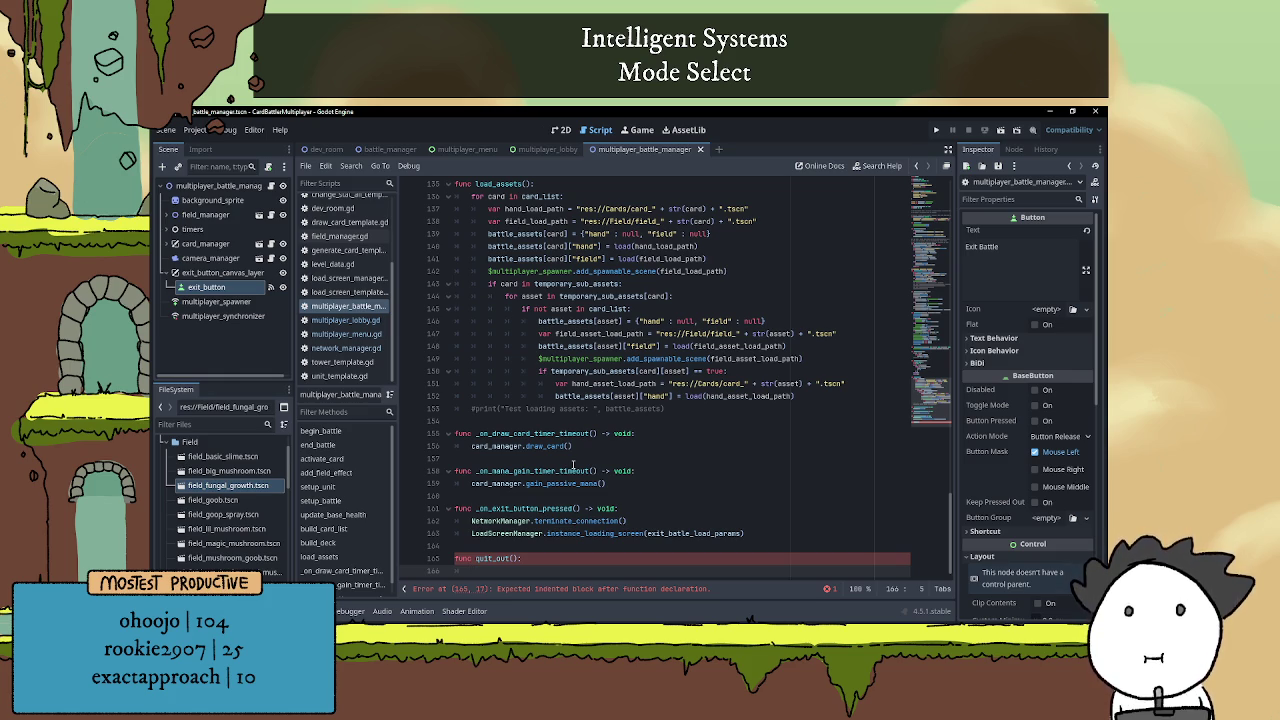
{"action": "left_click", "coordinate": [497, 558]}
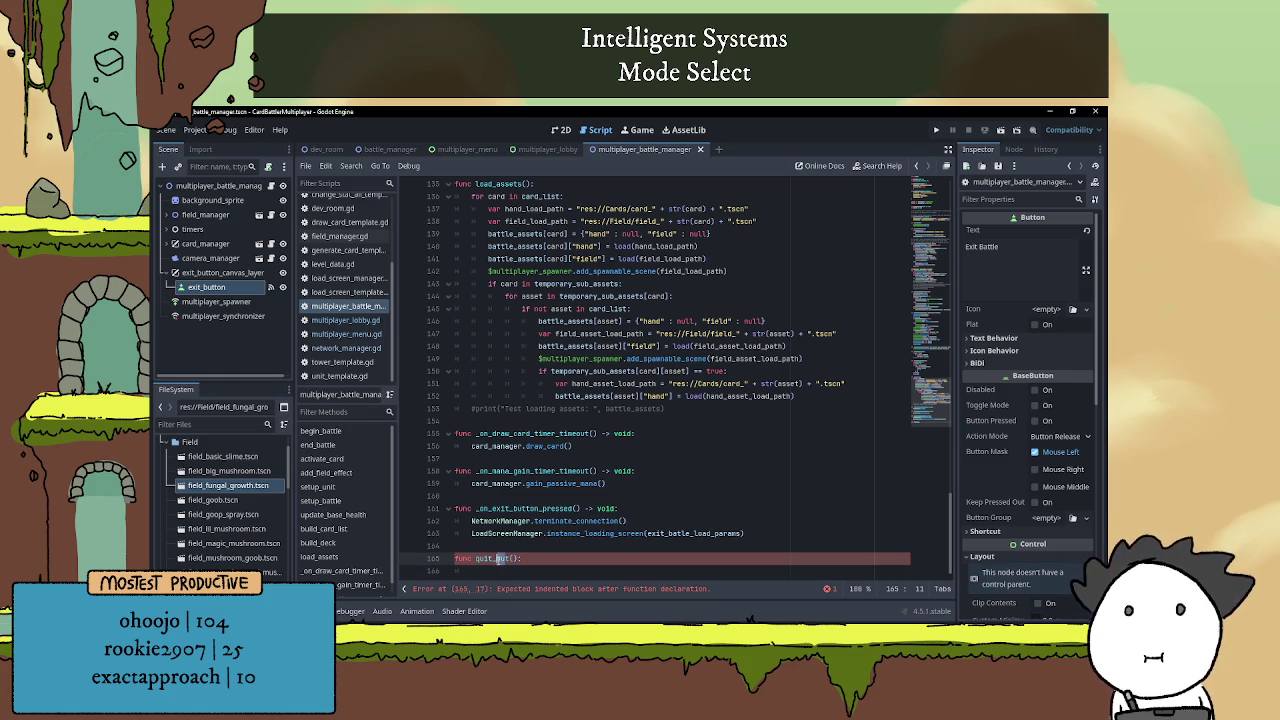
{"action": "type", "text": "back"}
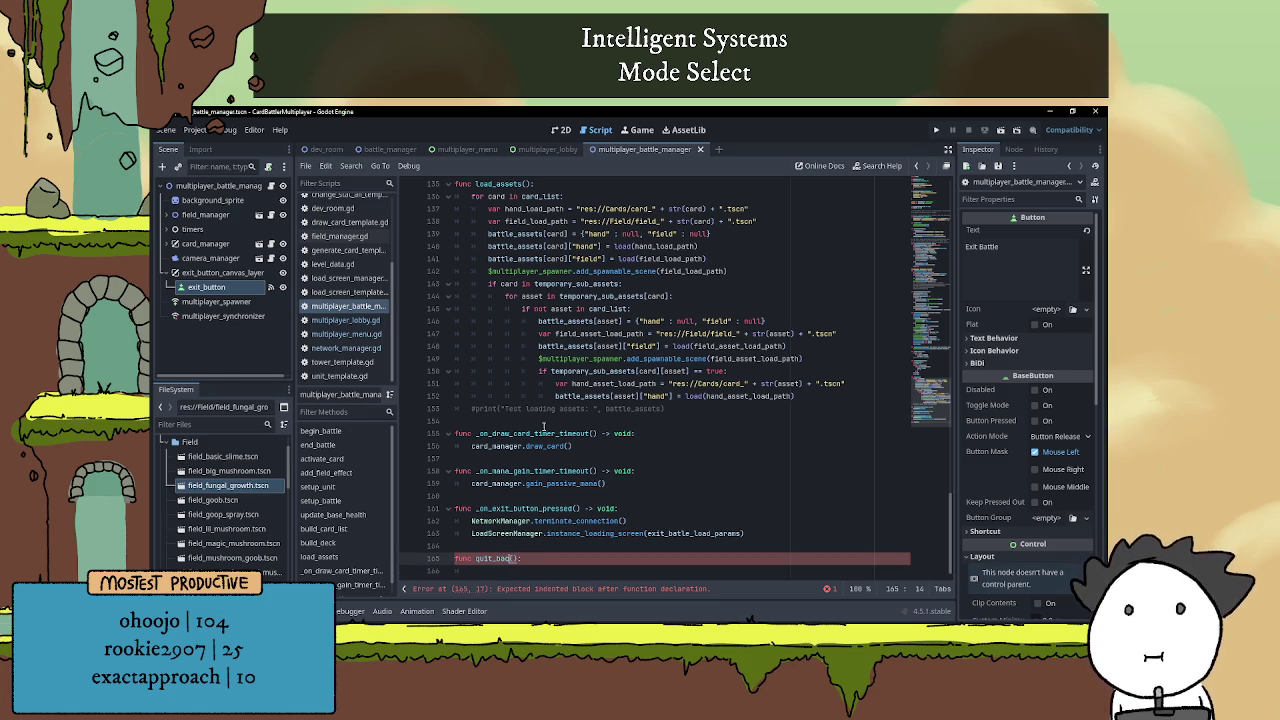
{"action": "type", "text": "_to_menu"}
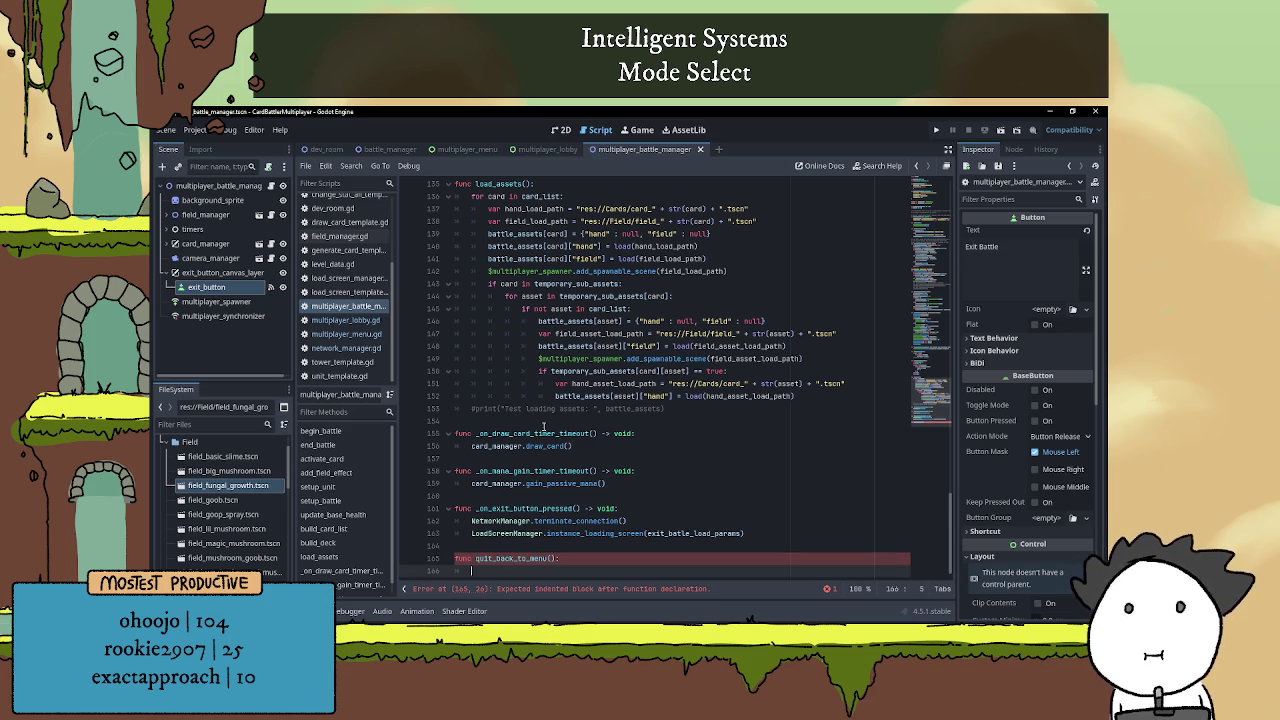
{"action": "left_click", "coordinate": [503, 547]}
{"action": "key", "text": "Return"}
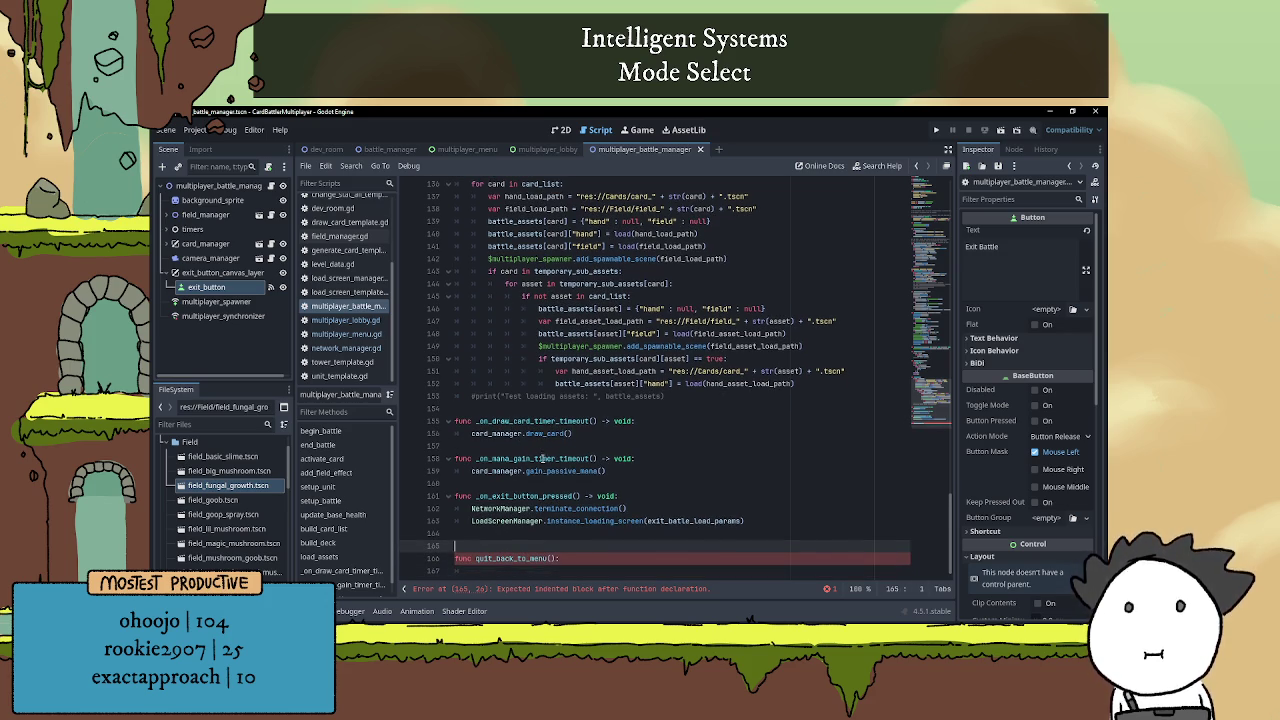
{"action": "type", "text": "@rp"}
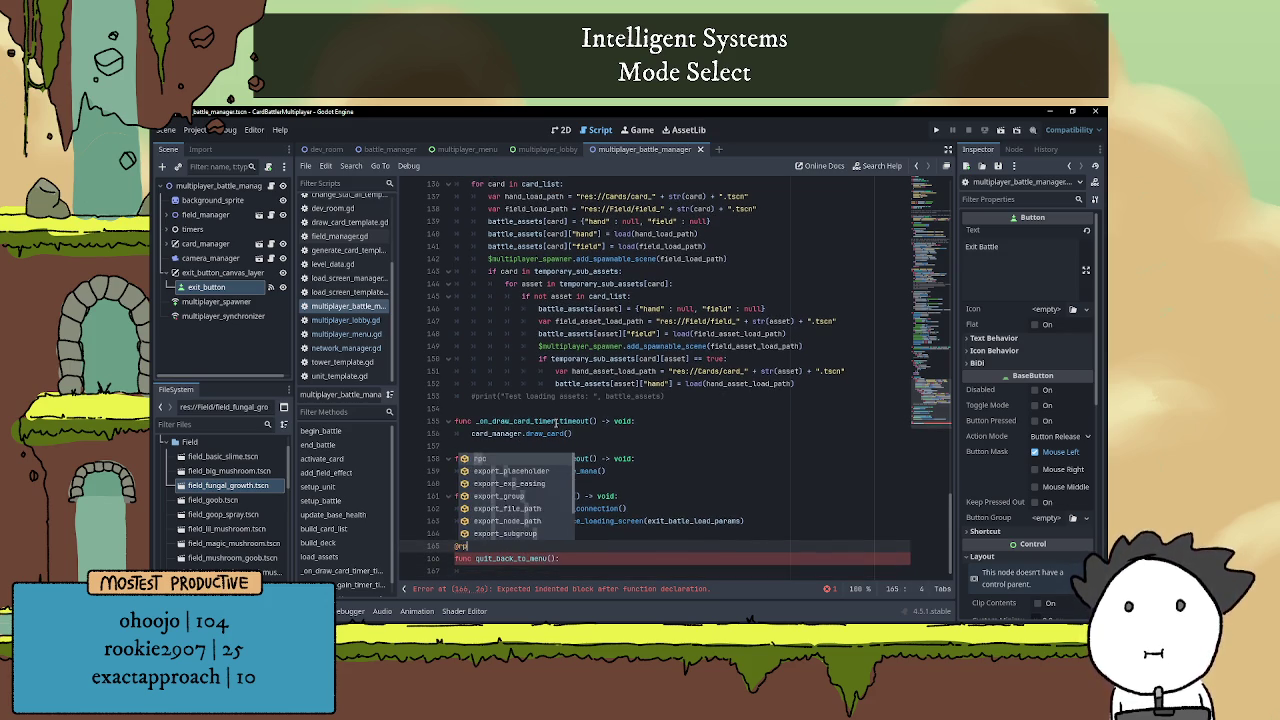
{"action": "type", "text": "c("}
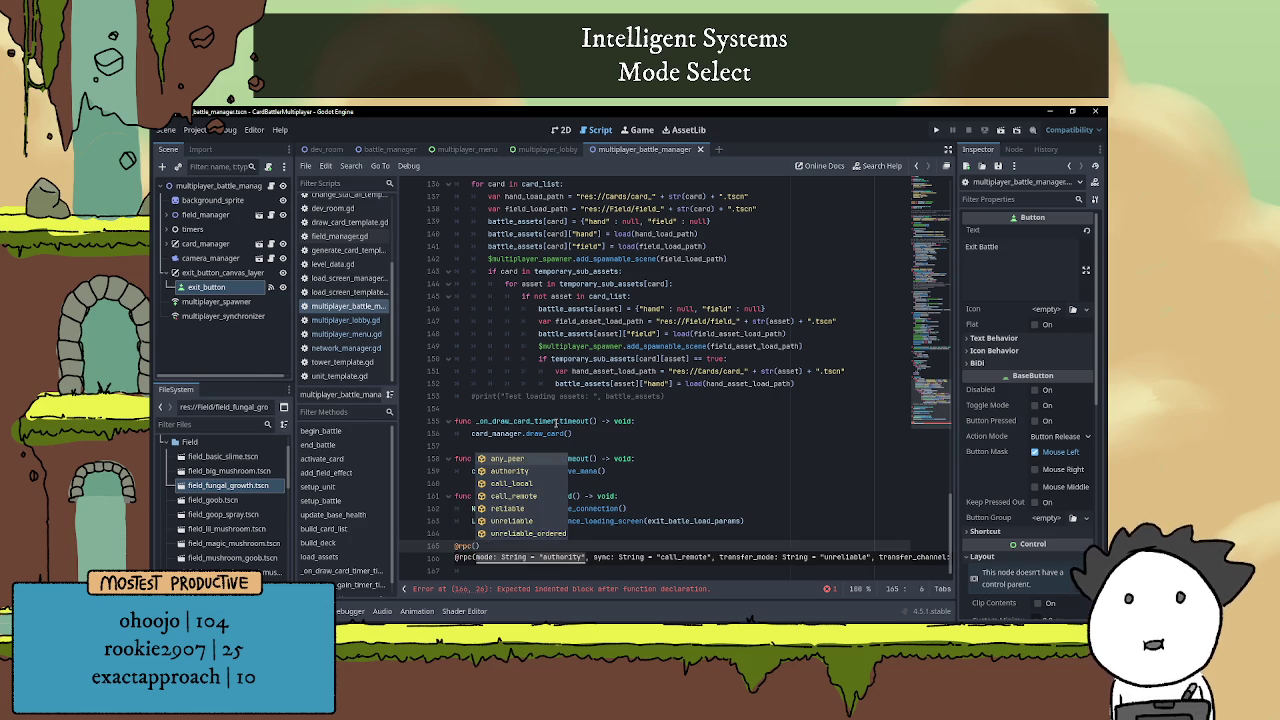
{"action": "key", "text": "Return"}
{"action": "type", "text": ","}
{"action": "key", "text": "Down"}
{"action": "key", "text": "Down"}
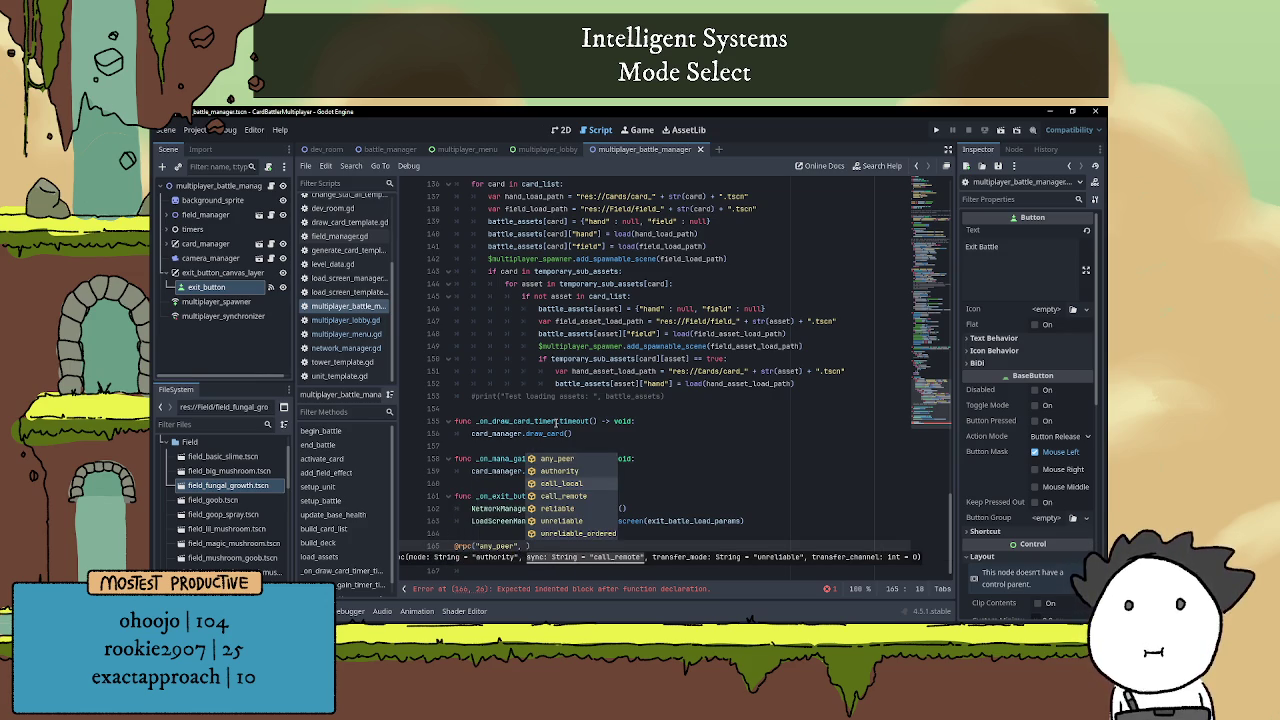
{"action": "key", "text": "Return"}
{"action": "type", "text": ","}
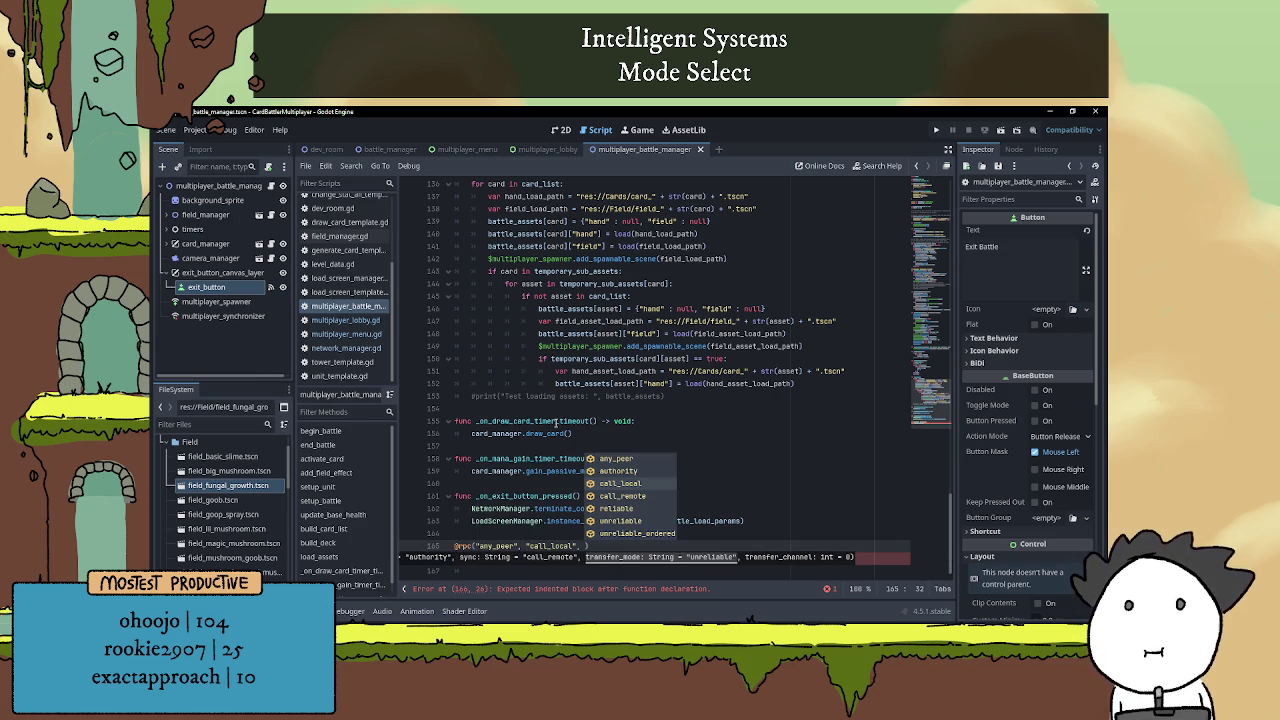
{"action": "key", "text": "Down"}
{"action": "key", "text": "Down"}
{"action": "key", "text": "Return"}
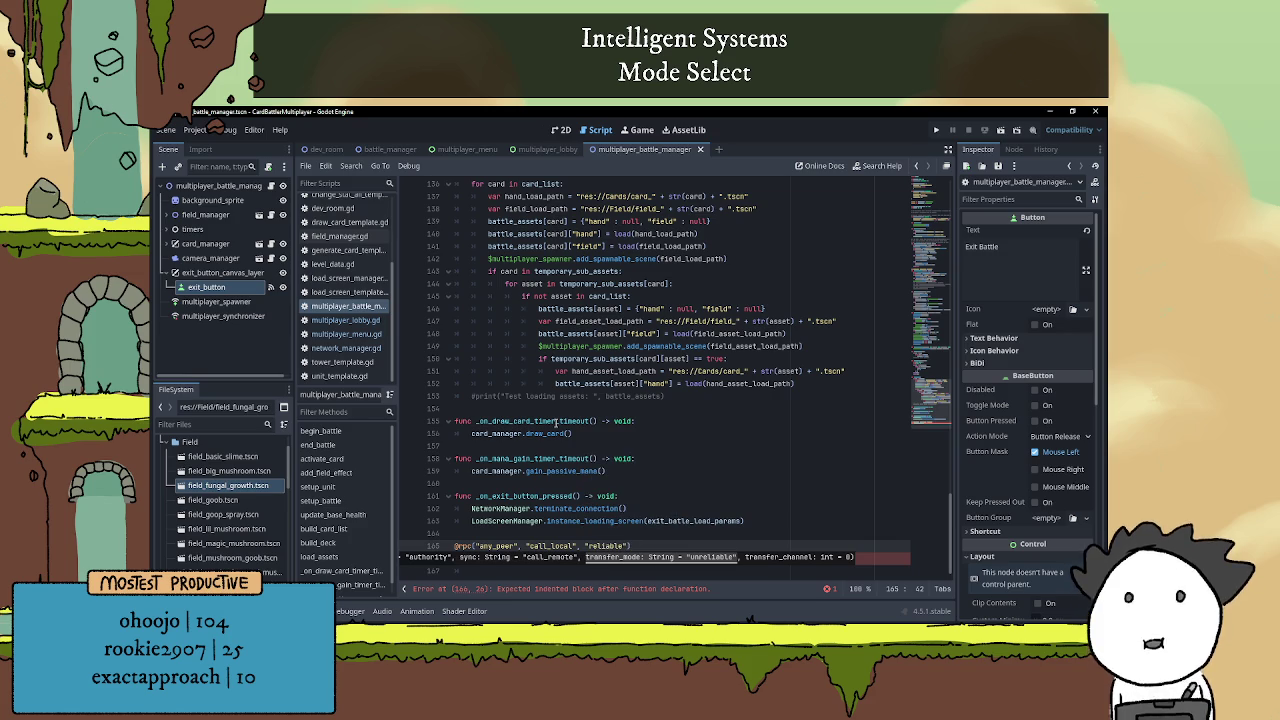
{"action": "key", "text": "Return"}
{"action": "type", "text": "func quit_back_to_menu():"}
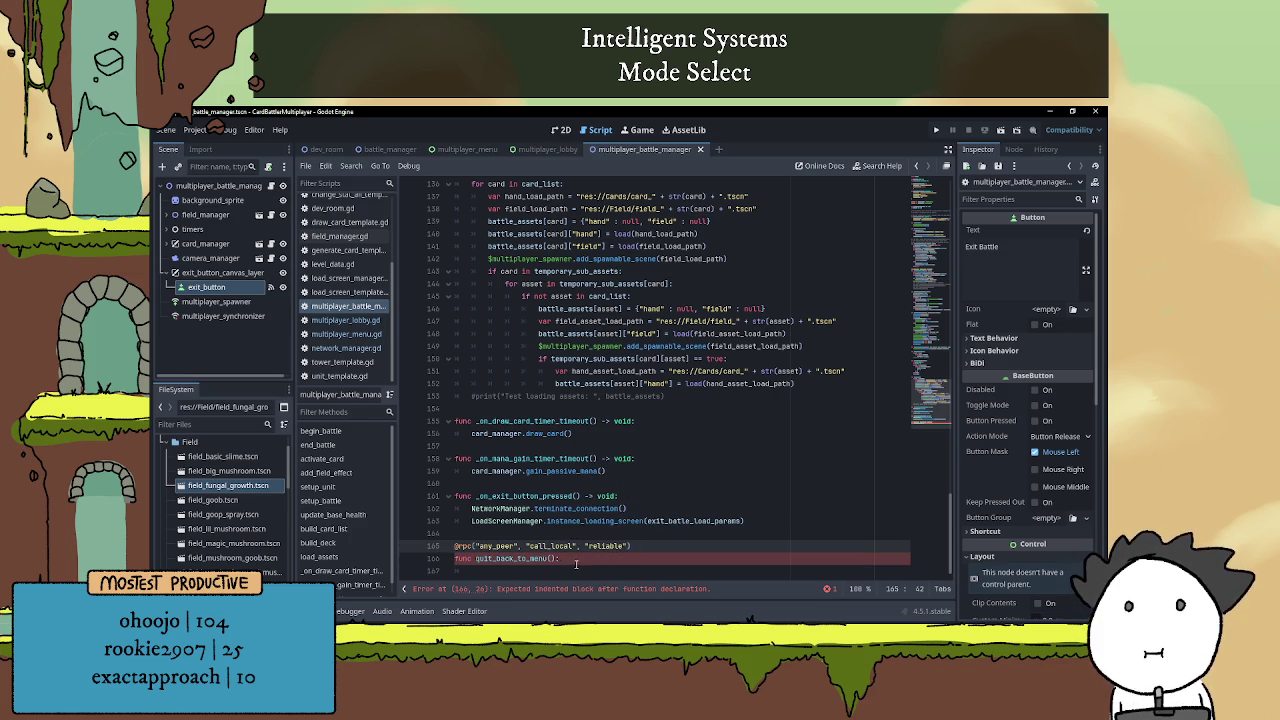
{"action": "key", "text": "Return"}
Move terminate_connection into quit_back_to_menu and call quit_back_to_menu.rpc() from the exit handler
{"action": "left_click_drag", "start_coordinate": [474, 510], "coordinate": [628, 510]}
{"action": "key", "text": "ctrl+c"}
{"action": "key", "text": "BackSpace"}
{"action": "left_click", "coordinate": [507, 574]}
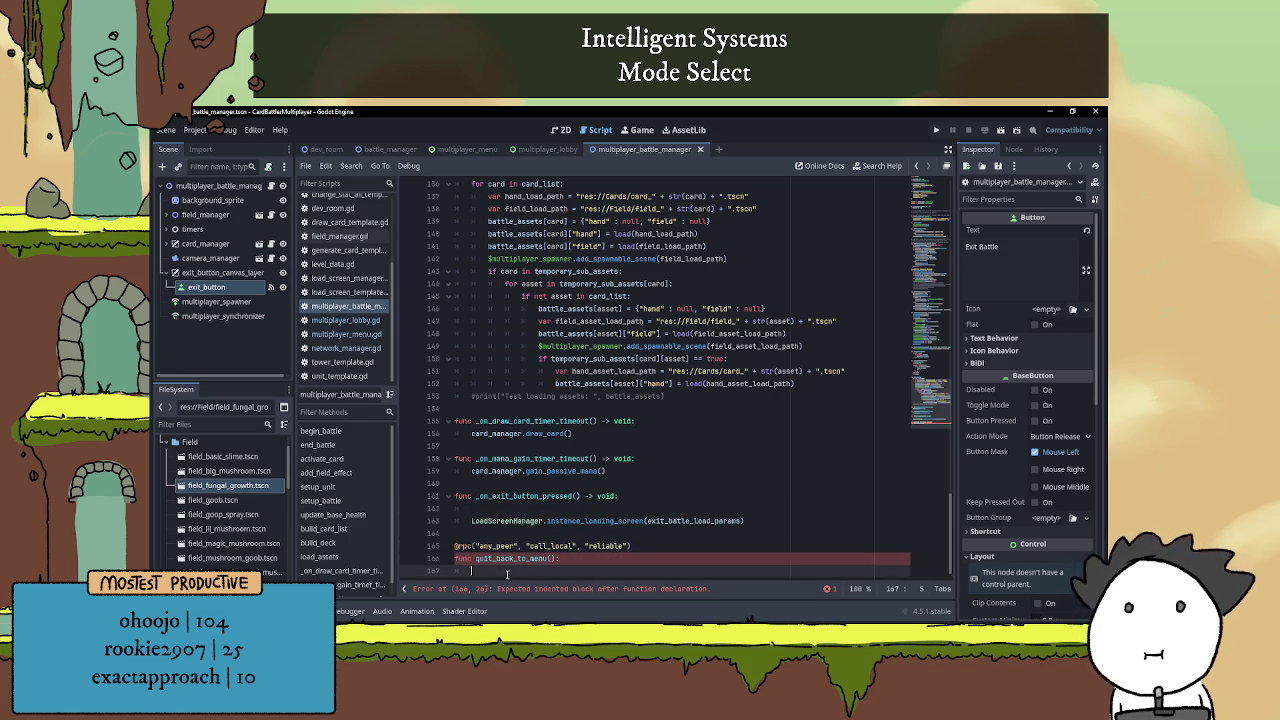
{"action": "key", "text": "ctrl+v"}
{"action": "left_click", "coordinate": [512, 510]}
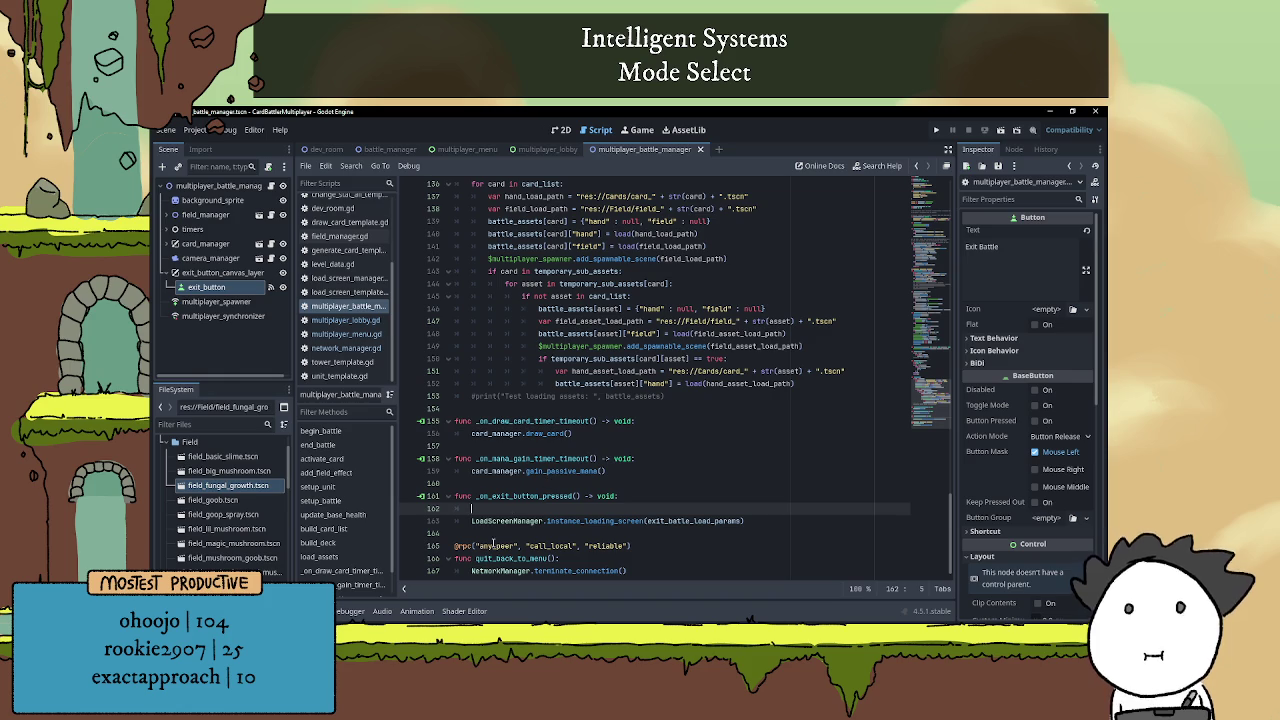
{"action": "double_click", "coordinate": [490, 559]}
{"action": "key", "text": "ctrl+c"}
{"action": "left_click", "coordinate": [508, 510]}
{"action": "key", "text": "ctrl+v"}
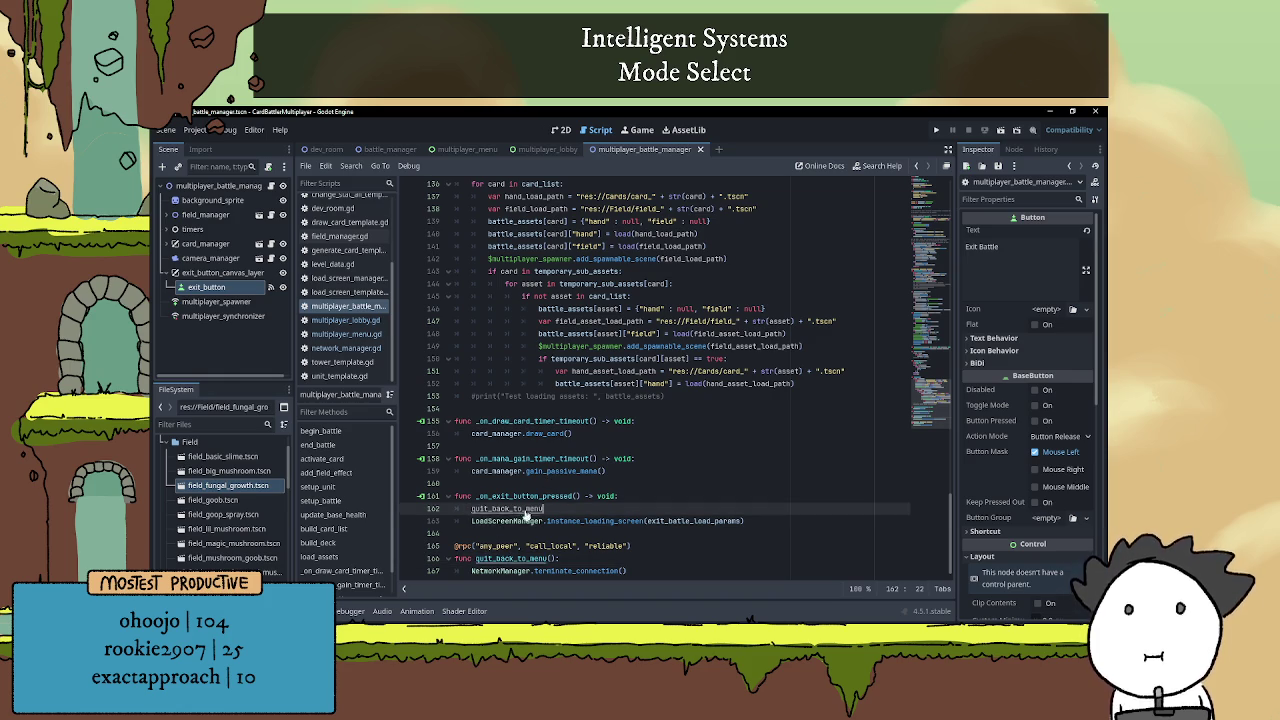
{"action": "type", "text": ".rpc()"}
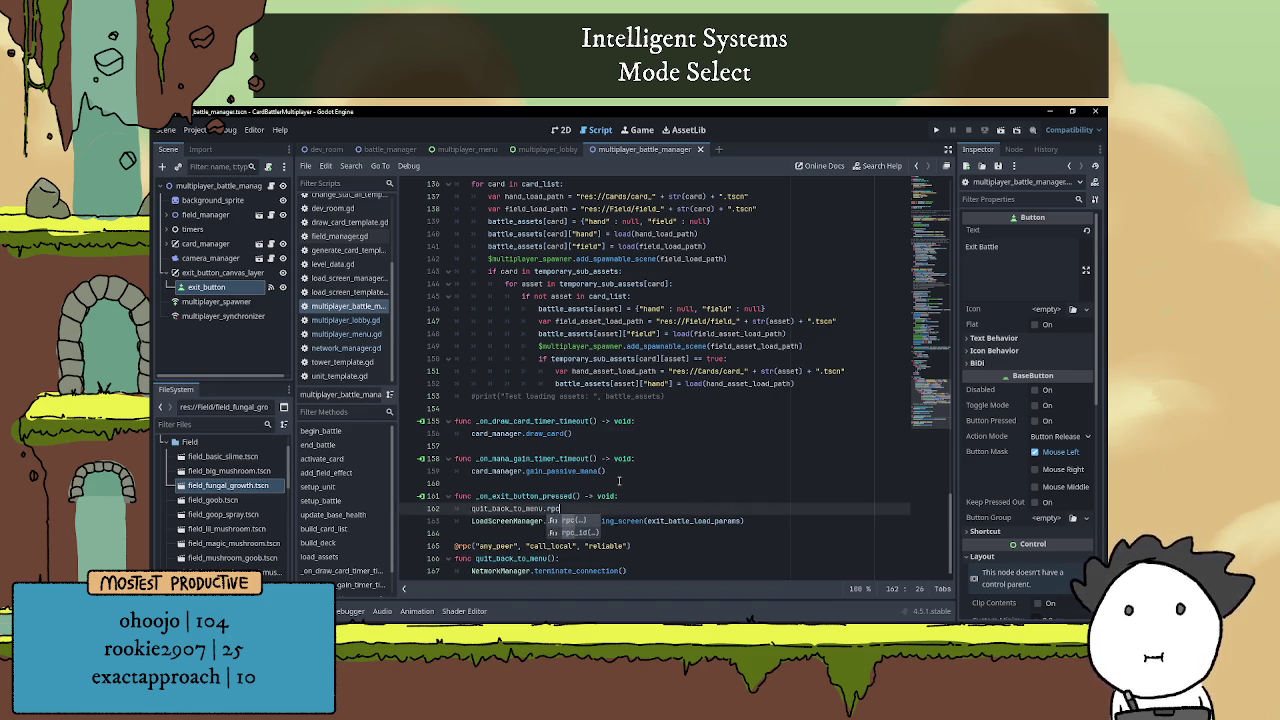
{"action": "left_click", "coordinate": [620, 534]}
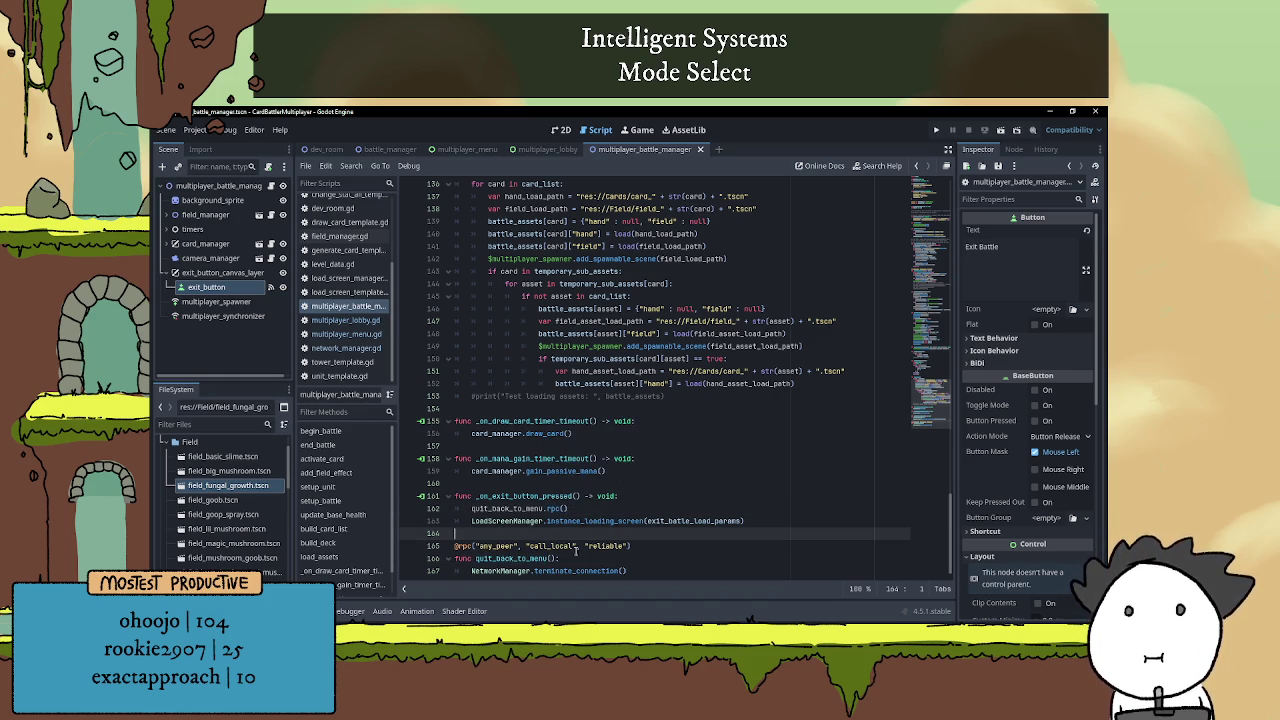
{"action": "left_click", "coordinate": [628, 570]}
{"action": "key", "text": "Return"}
{"action": "key", "text": "Return"}
{"action": "key", "text": "Return"}
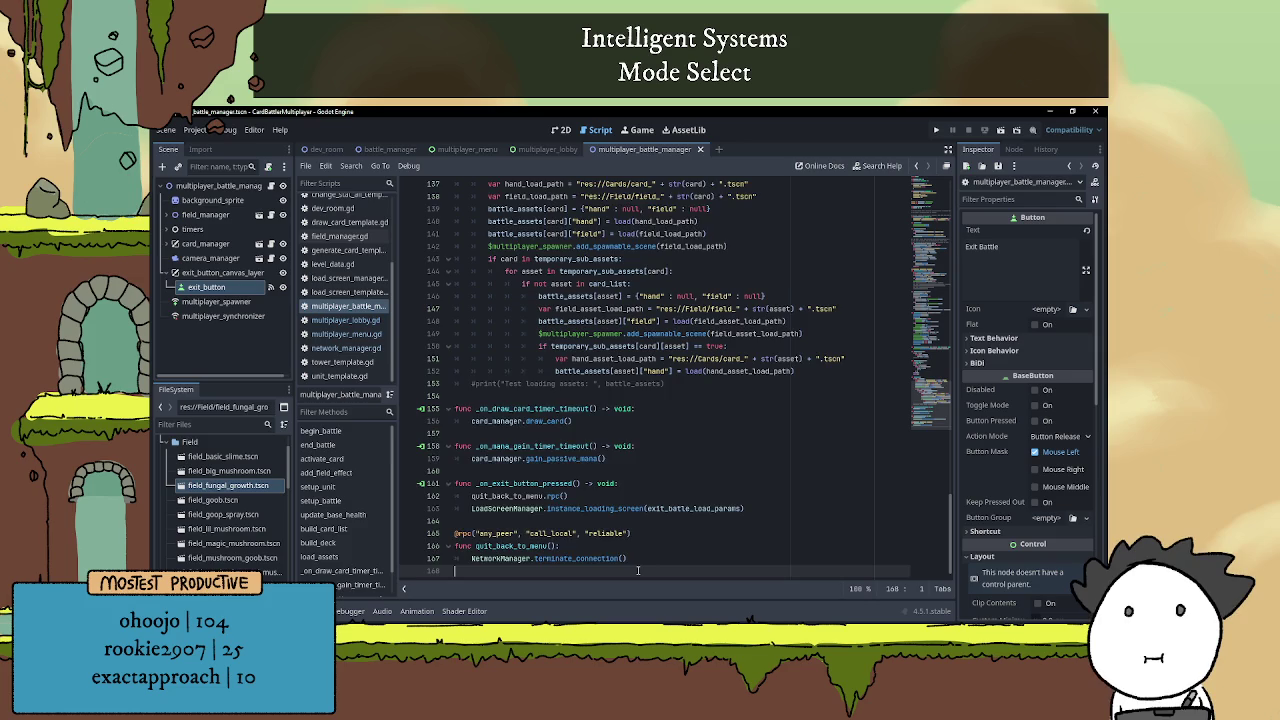
{"action": "key", "text": "Return"}
Move the loading screen call into quit_back_to_menu and comment it out
{"action": "left_click", "coordinate": [510, 521]}
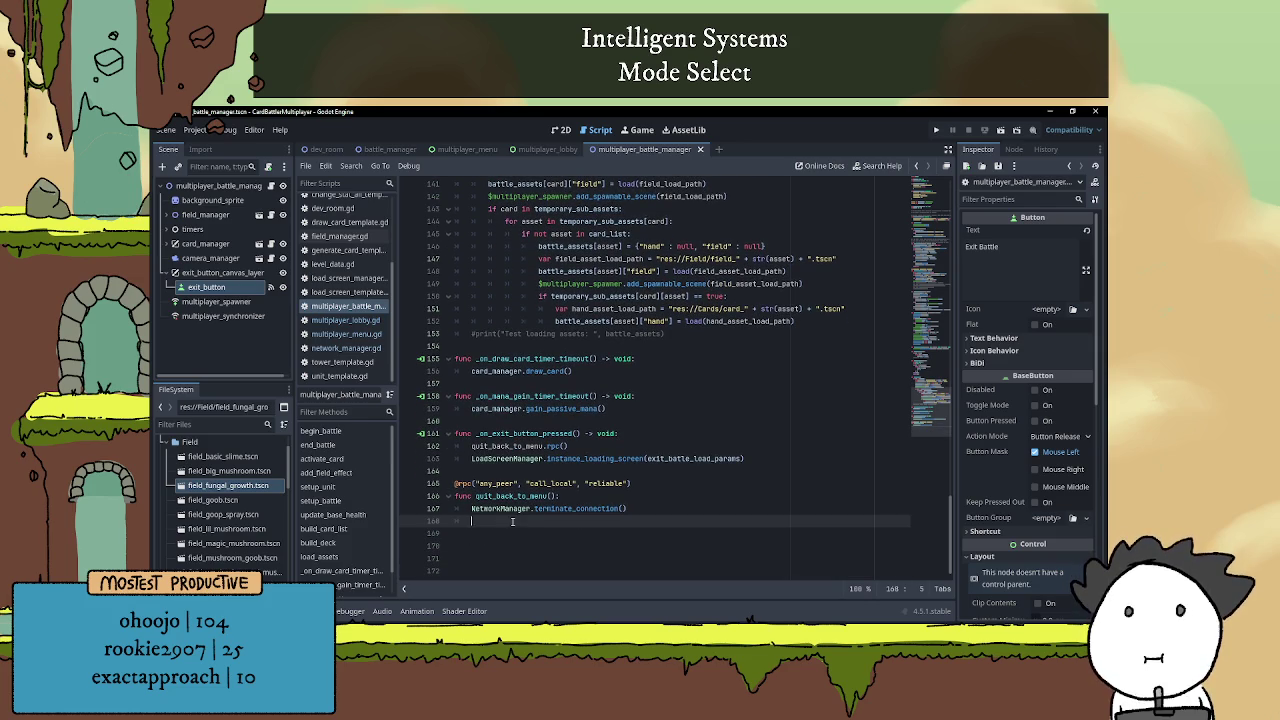
{"action": "mouse_move", "coordinate": [470, 459]}
{"action": "left_click_drag", "start_coordinate": [470, 459], "coordinate": [763, 457]}
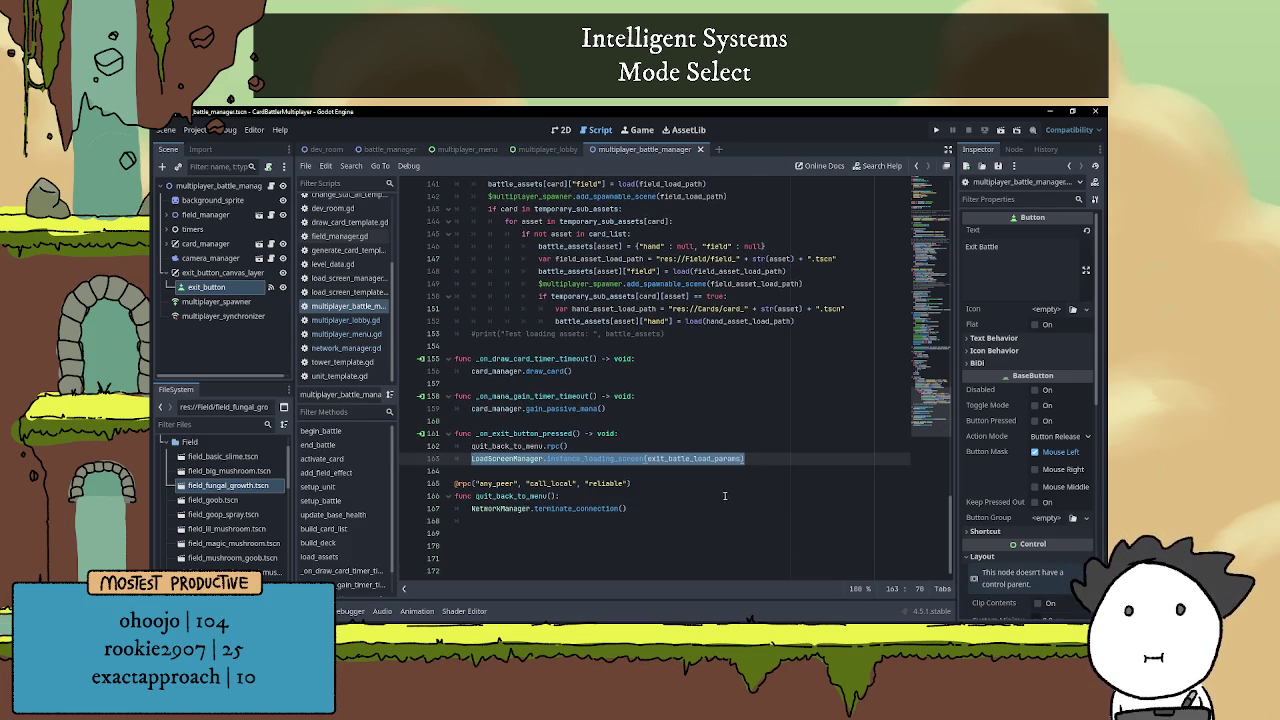
{"action": "key", "text": "BackSpace"}
{"action": "key", "text": "BackSpace"}
{"action": "key", "text": "BackSpace"}
{"action": "left_click", "coordinate": [526, 510]}
{"action": "key", "text": "BackSpace"}
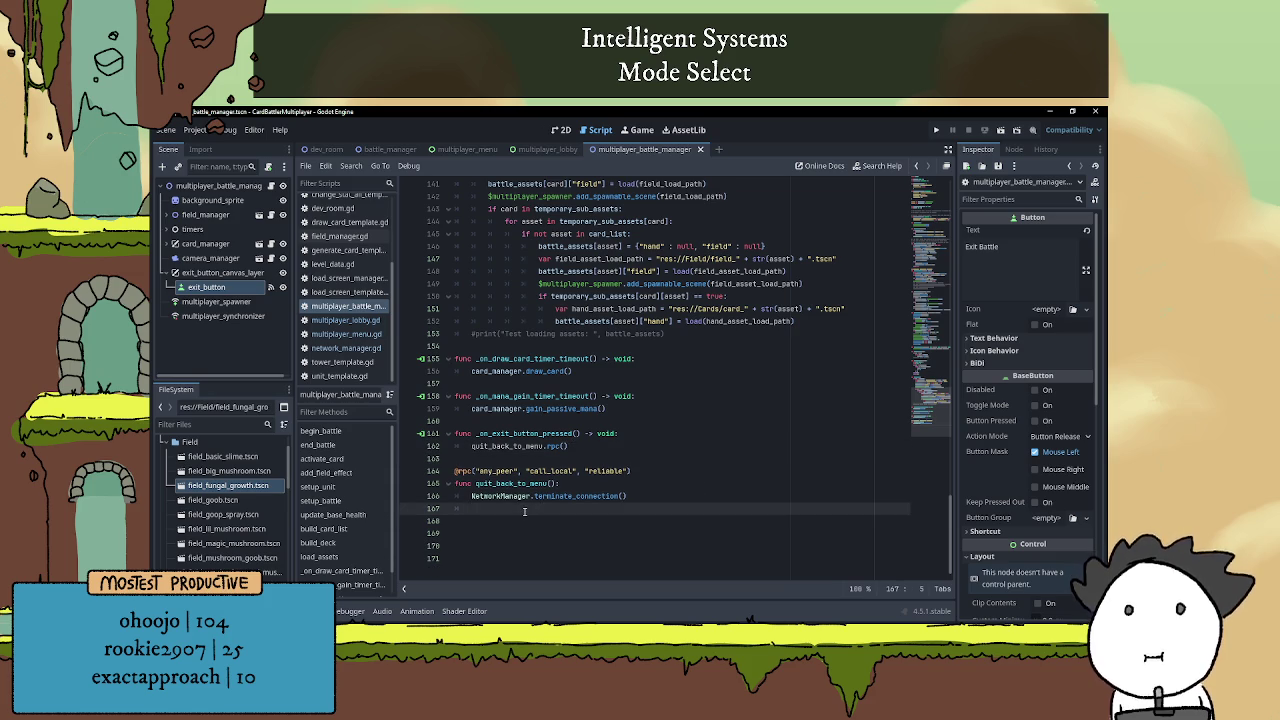
{"action": "key", "text": "ctrl+v"}
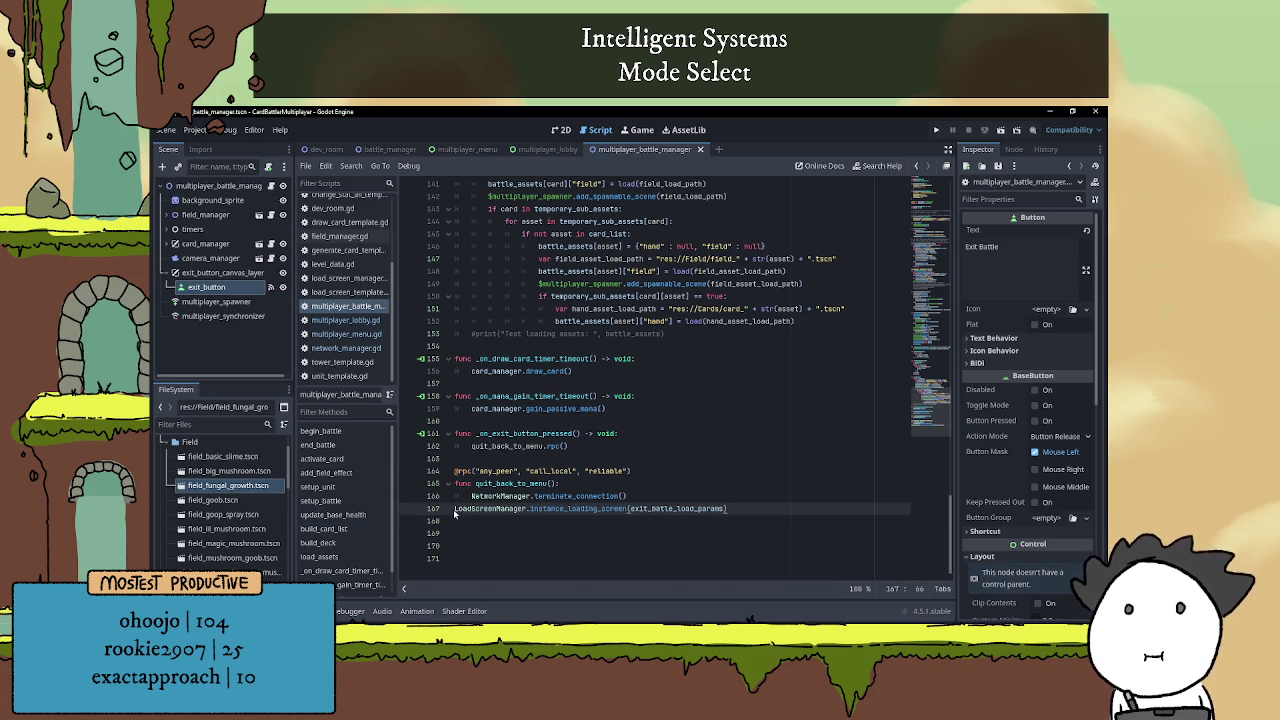
{"action": "triple_click", "coordinate": [456, 510]}
{"action": "key", "text": "Tab"}
{"action": "left_click", "coordinate": [600, 521]}
{"action": "key", "text": "Left"}
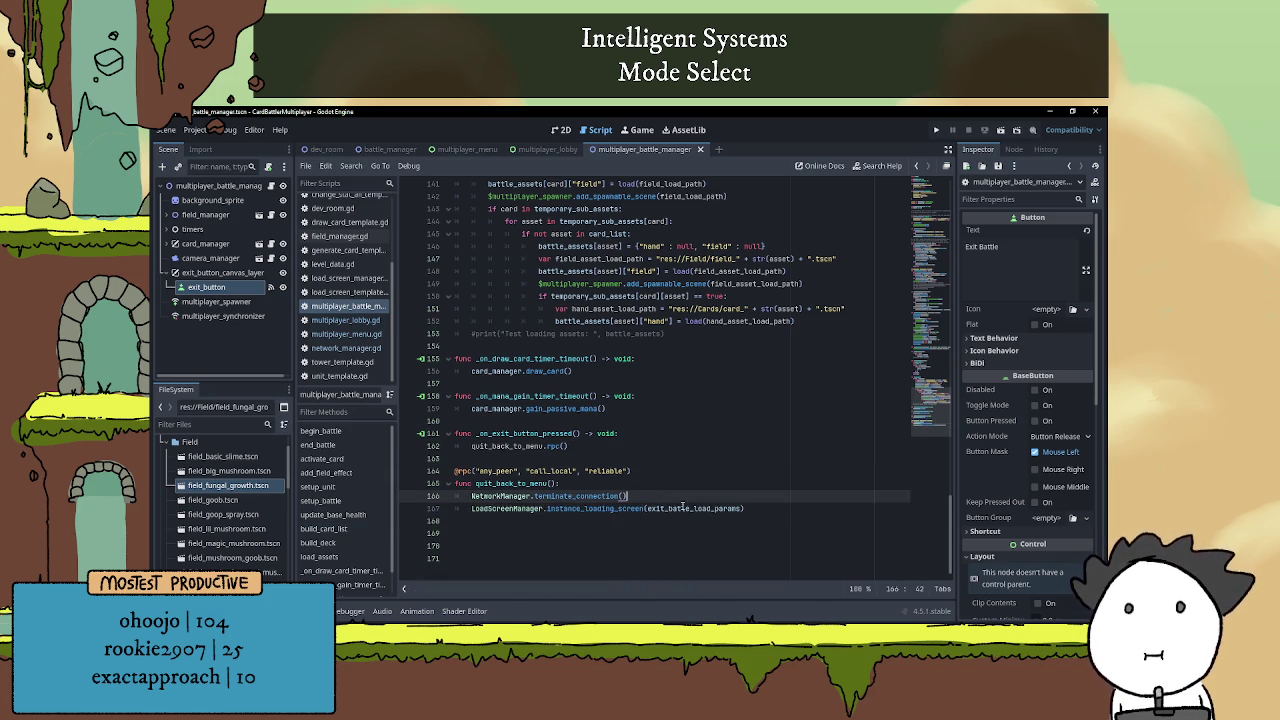
{"action": "key", "text": "Home"}
{"action": "key", "text": "shift+End"}
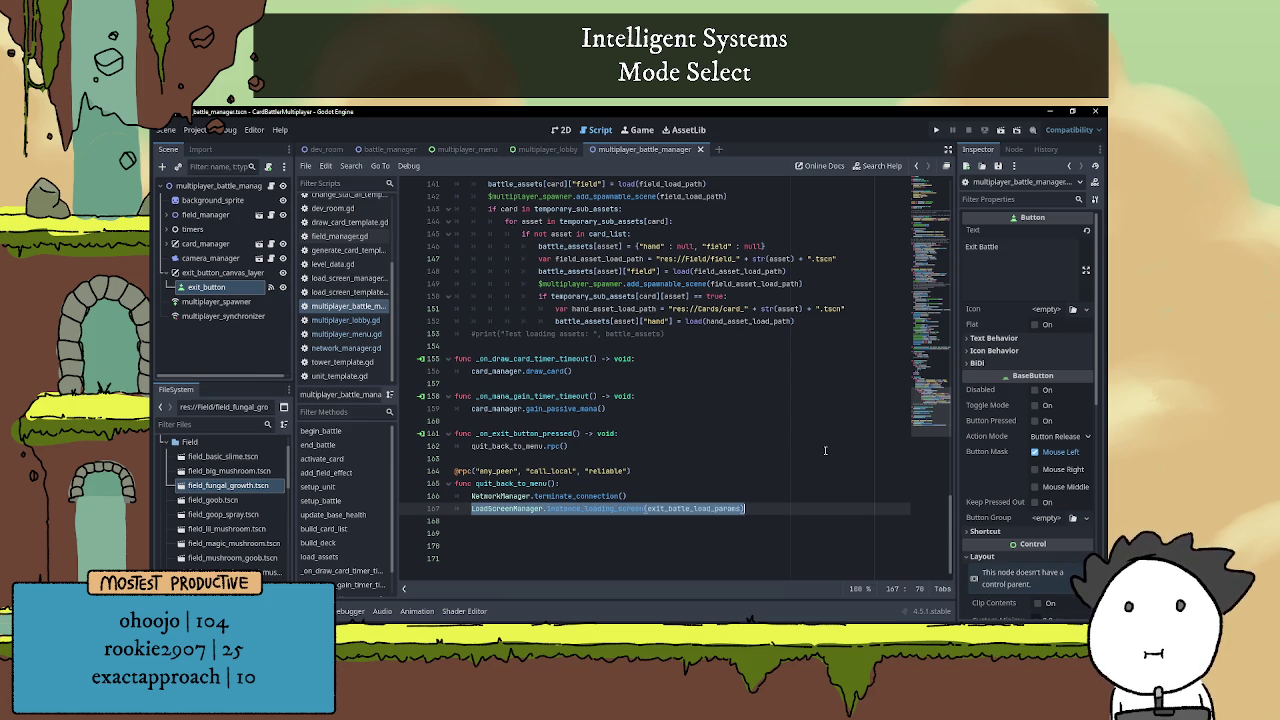
{"action": "key", "text": "Home"}
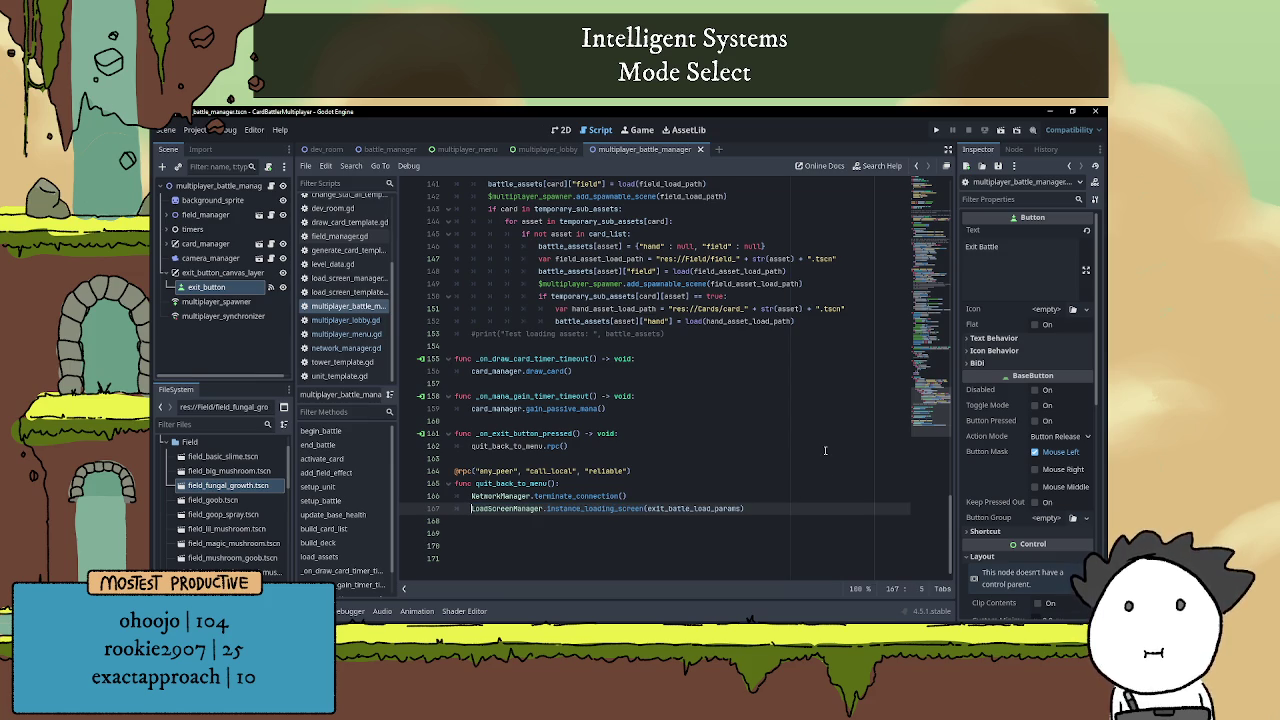
{"action": "type", "text": "#"}
Add NetworkManager.enter_multiplayer_menu(self) to quit_back_to_menu, save the script, and run the game
{"action": "key", "text": "ctrl+shift+Return"}
{"action": "type", "text": "Net"}
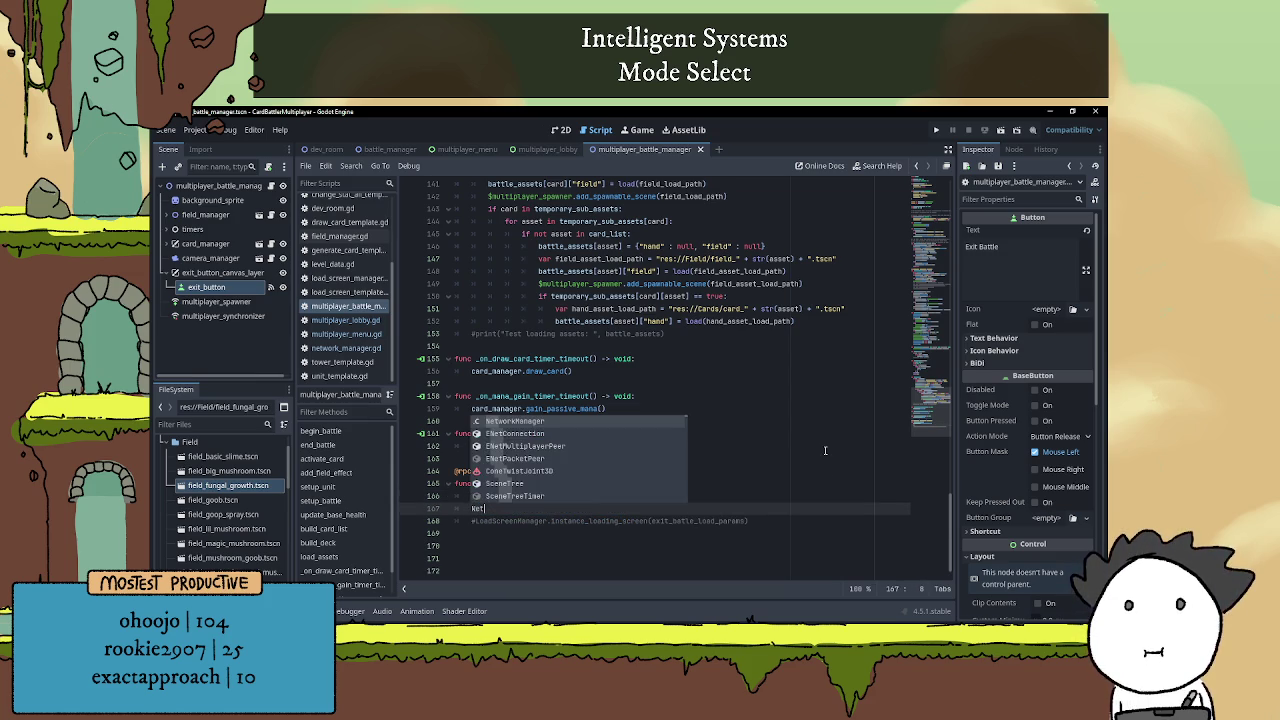
{"action": "type", "text": "workManager.enter_multiplayer_menu("}
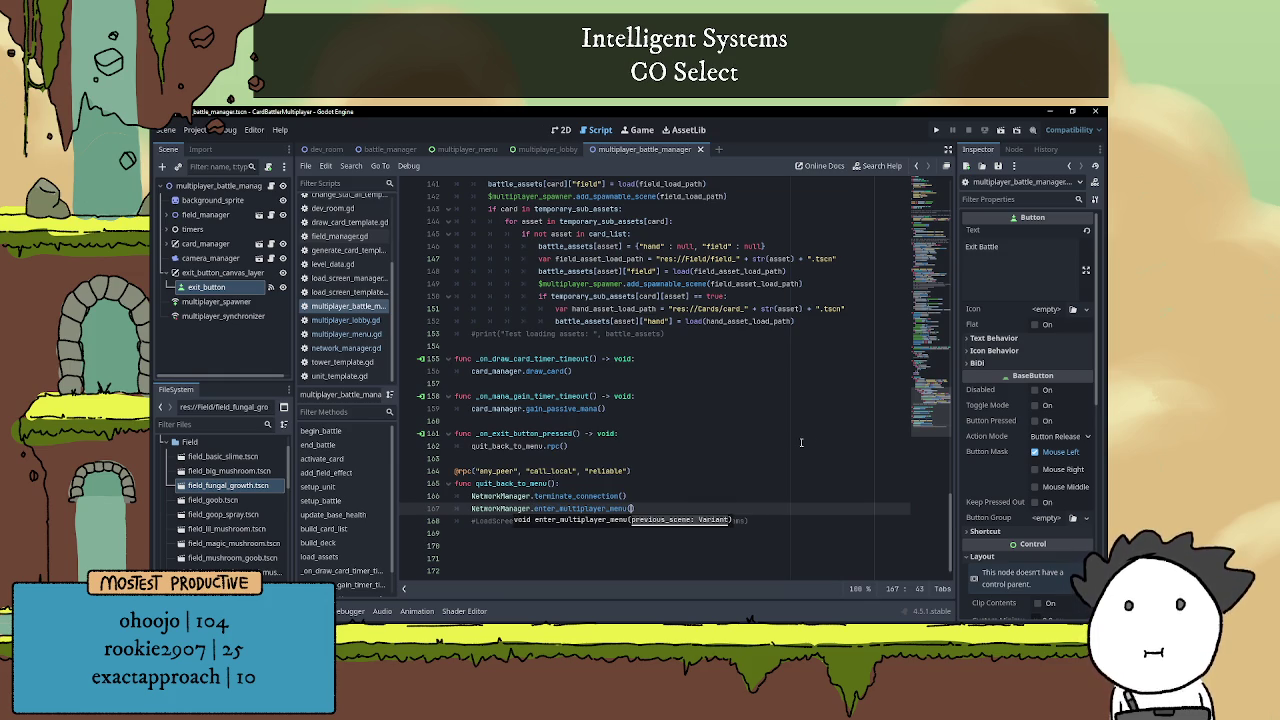
{"action": "type", "text": "self"}
{"action": "left_click", "coordinate": [690, 470]}
{"action": "key", "text": "ctrl+s"}
{"action": "key", "text": "F5"}
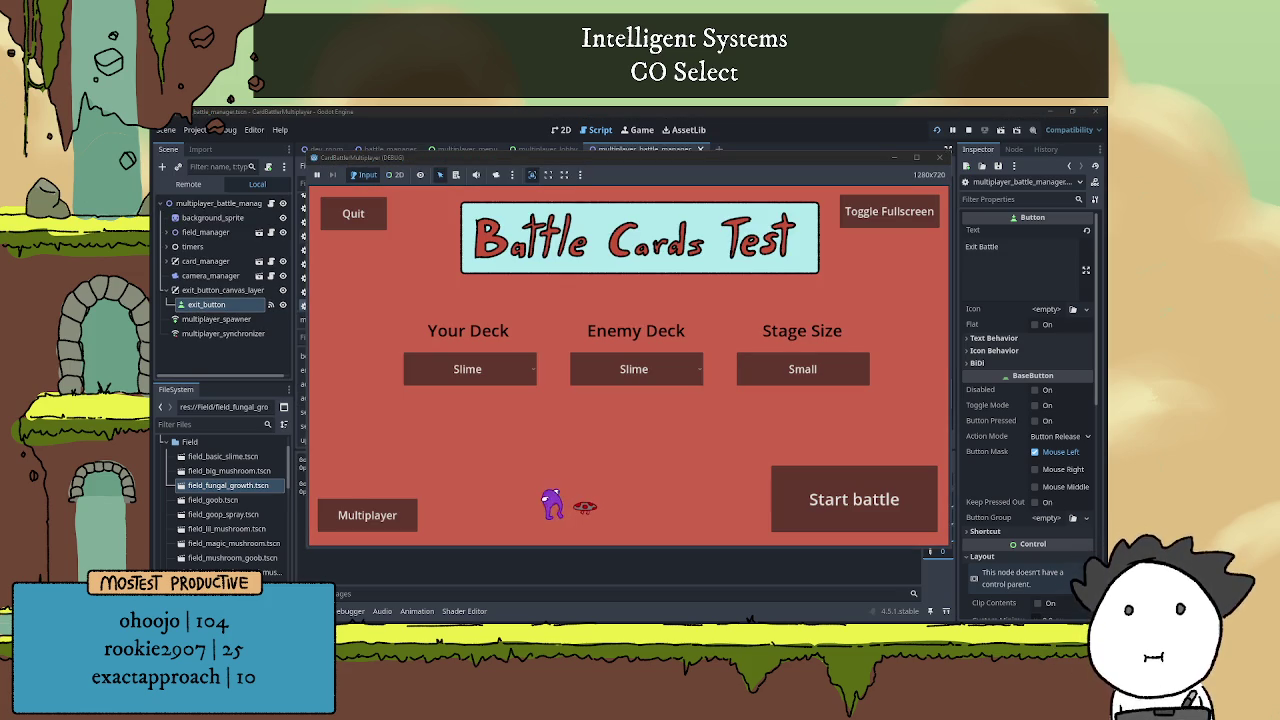
Host a match in one game window, join it from the other, and start the battle
{"action": "left_click", "coordinate": [405, 512]}
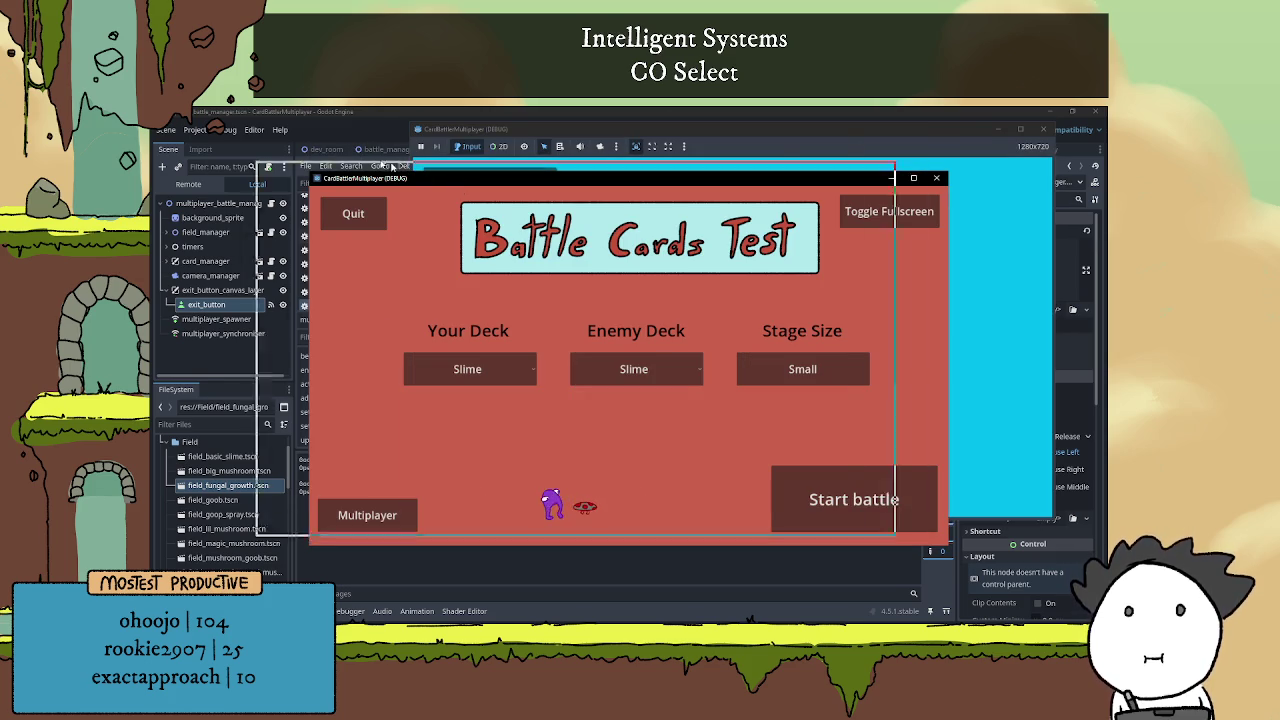
{"action": "left_click_drag", "start_coordinate": [458, 170], "coordinate": [344, 124]}
{"action": "left_click", "coordinate": [815, 310]}
{"action": "left_click", "coordinate": [820, 272]}
{"action": "left_click", "coordinate": [388, 263]}
{"action": "left_click", "coordinate": [254, 466]}
{"action": "left_click", "coordinate": [517, 448]}
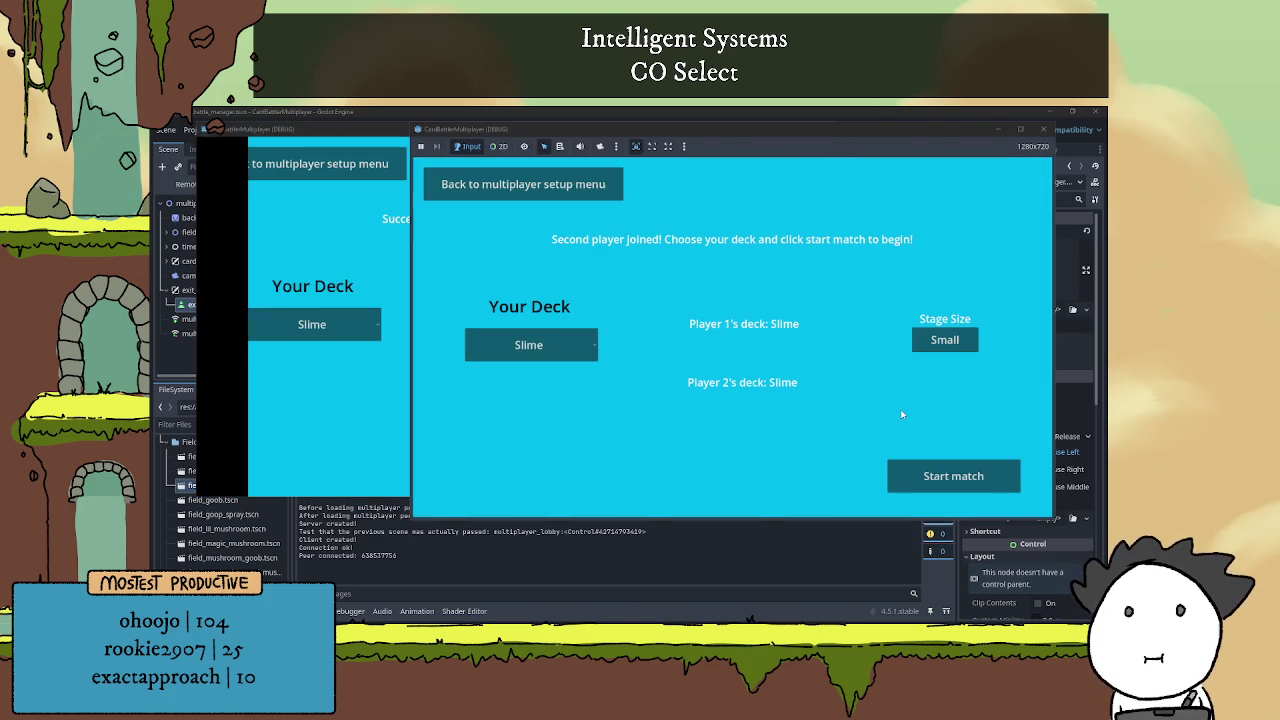
{"action": "left_click", "coordinate": [953, 476]}
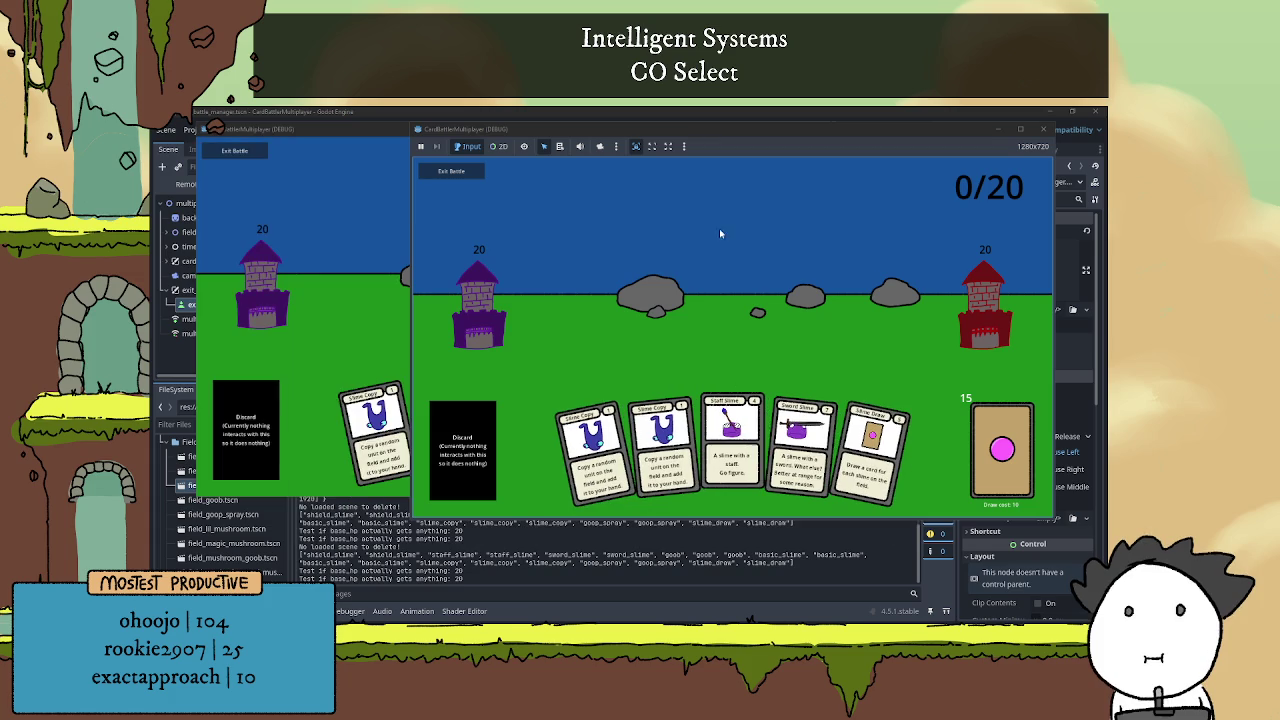
Press Exit Battle in both game windows, confirm both reach the menu, and stop the game
{"action": "left_click", "coordinate": [237, 150]}
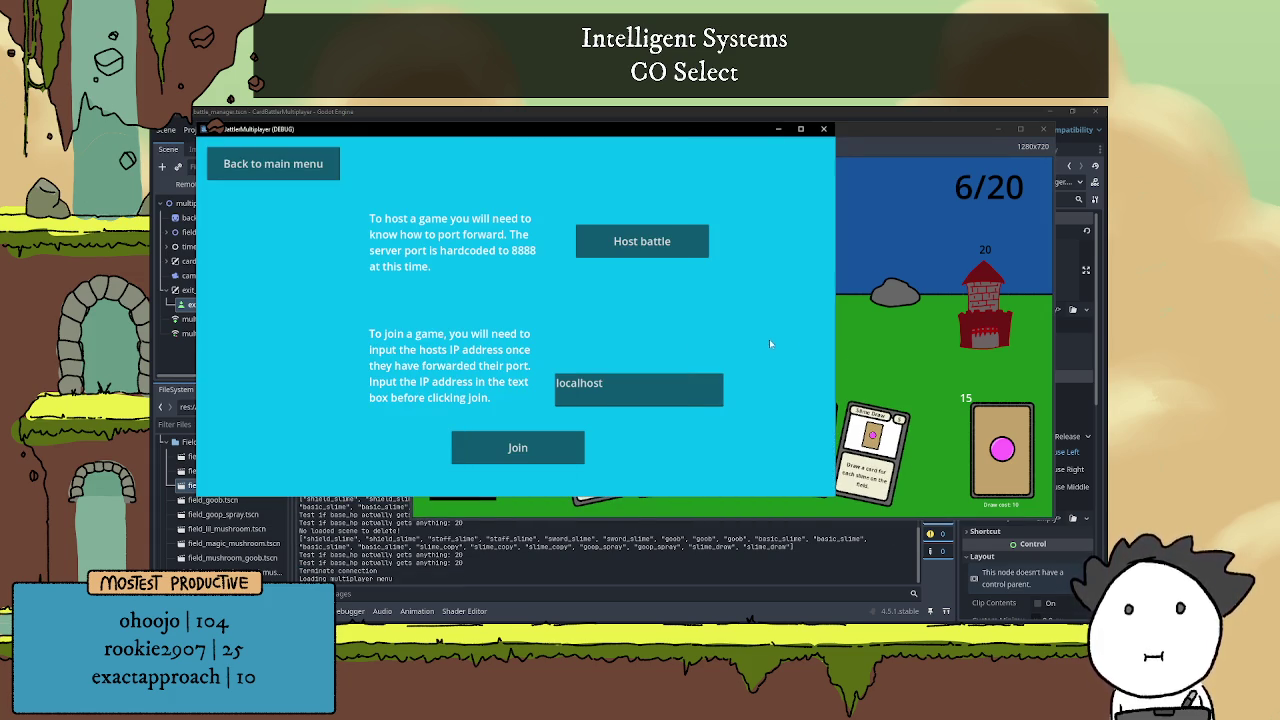
{"action": "left_click", "coordinate": [882, 347]}
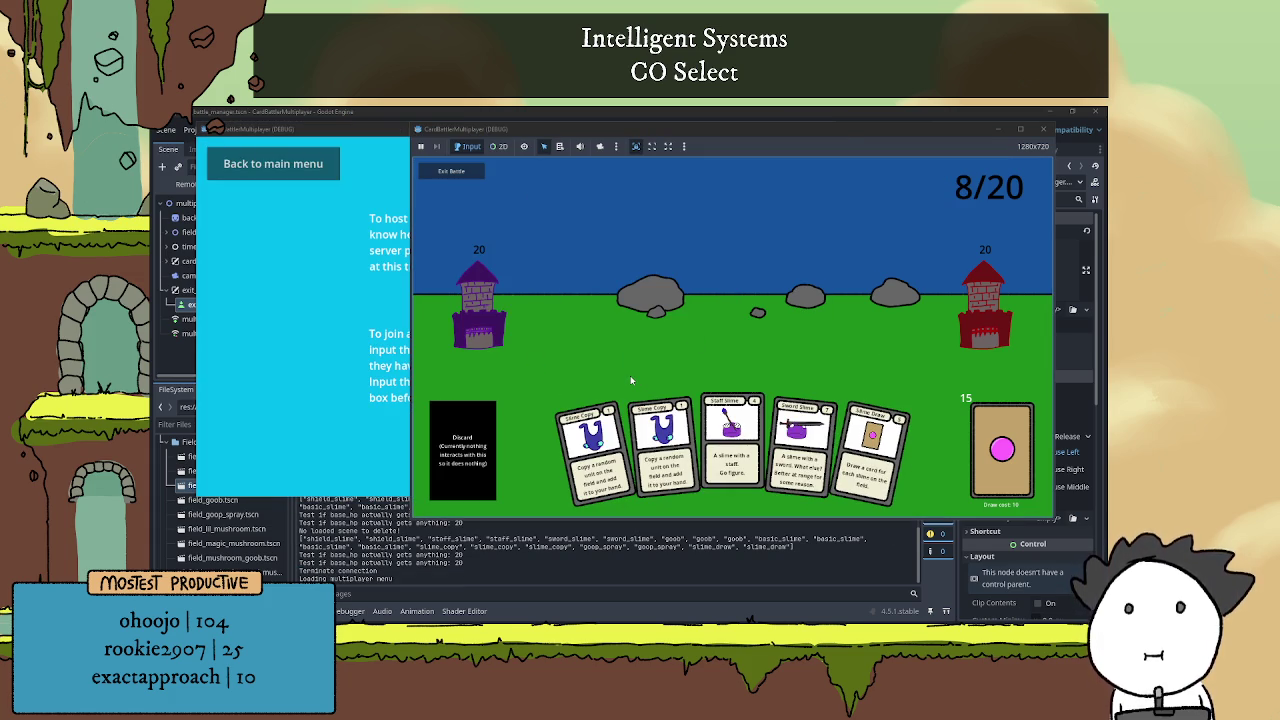
{"action": "key", "text": "alt+Tab"}
{"action": "left_click", "coordinate": [856, 289]}
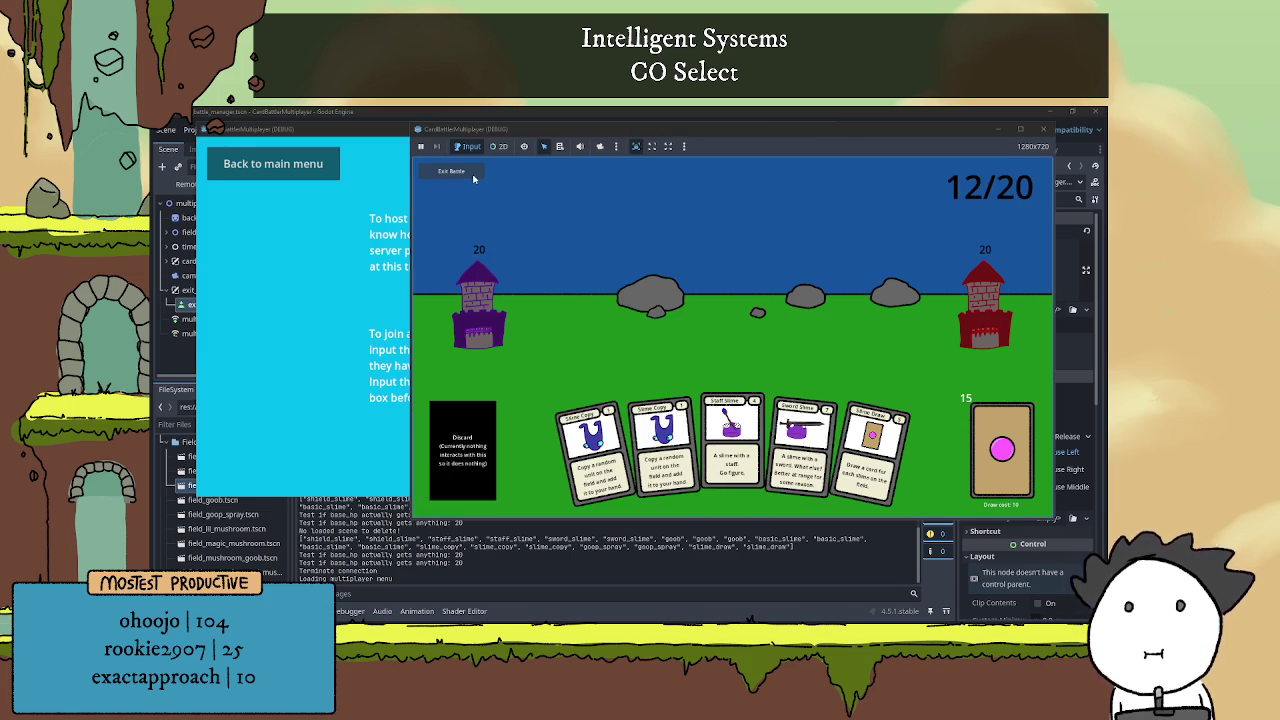
{"action": "left_click", "coordinate": [474, 175]}
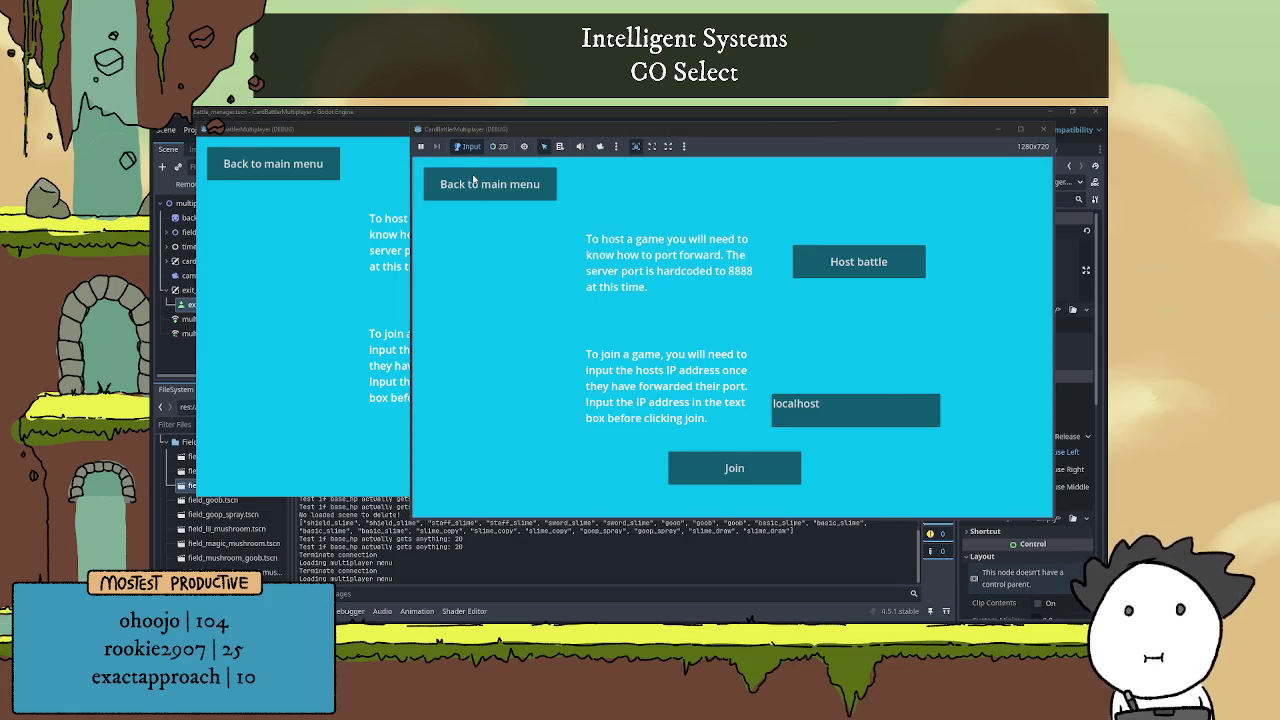
{"action": "left_click", "coordinate": [293, 316]}
{"action": "left_click", "coordinate": [899, 316]}
{"action": "key", "text": "F8"}
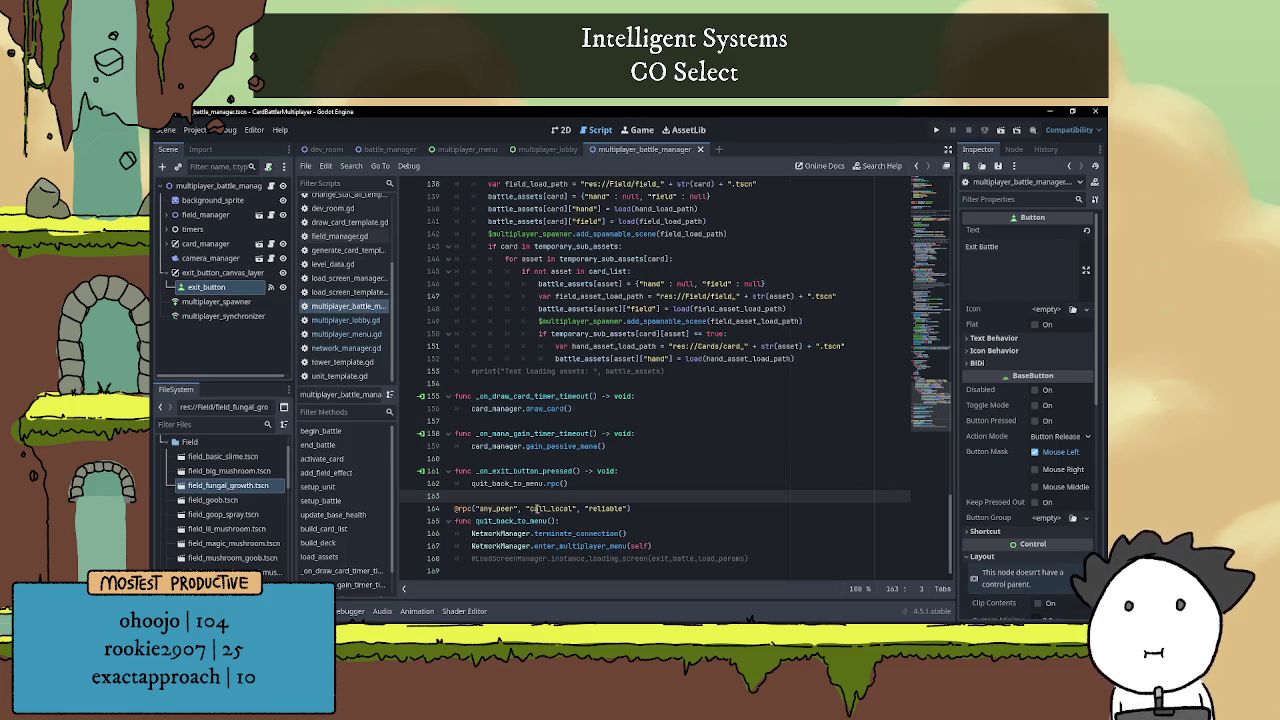
{"action": "left_click", "coordinate": [673, 508]}
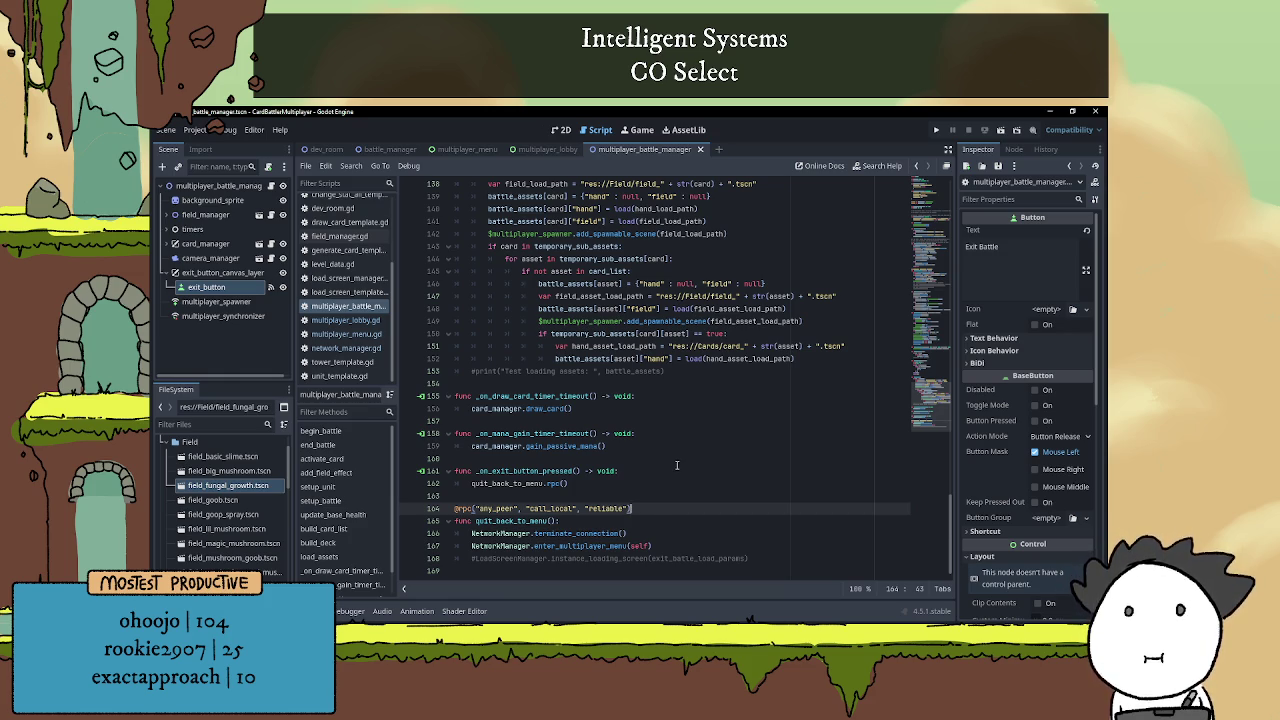
{"action": "left_click", "coordinate": [547, 149]}
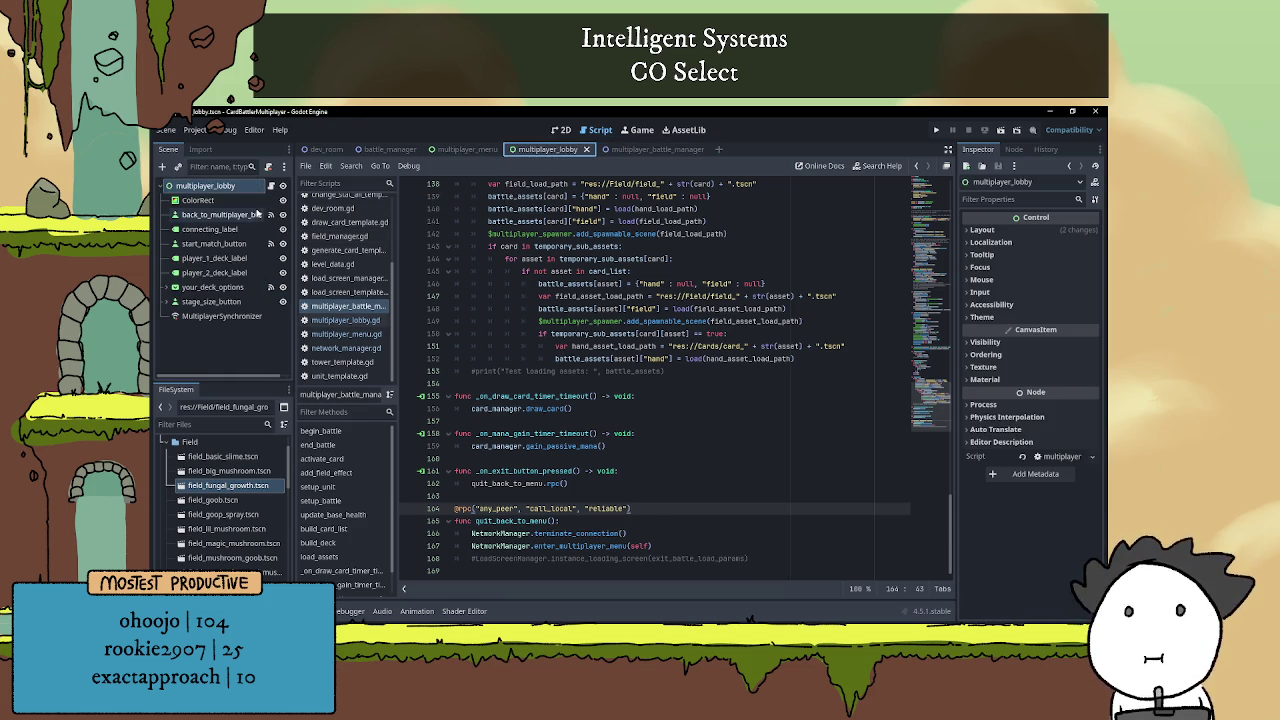
Open multiplayer_lobby.gd and review the update_player_label and on_connected_fail code
{"action": "left_click", "coordinate": [271, 187]}
{"action": "scroll", "coordinate": [558, 403], "scroll_direction": "down", "scroll_amount": 2}
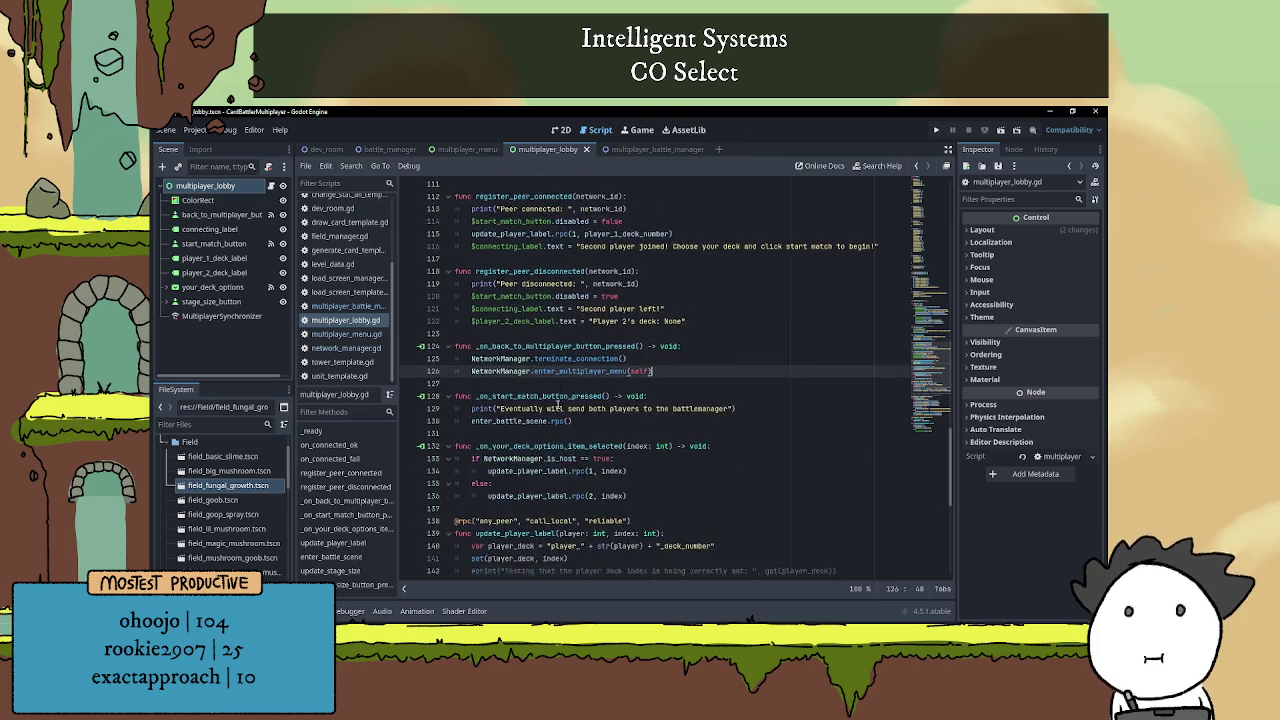
{"action": "double_click", "coordinate": [541, 271]}
{"action": "left_click", "coordinate": [557, 273]}
{"action": "scroll", "coordinate": [550, 290], "scroll_direction": "up", "scroll_amount": 3}
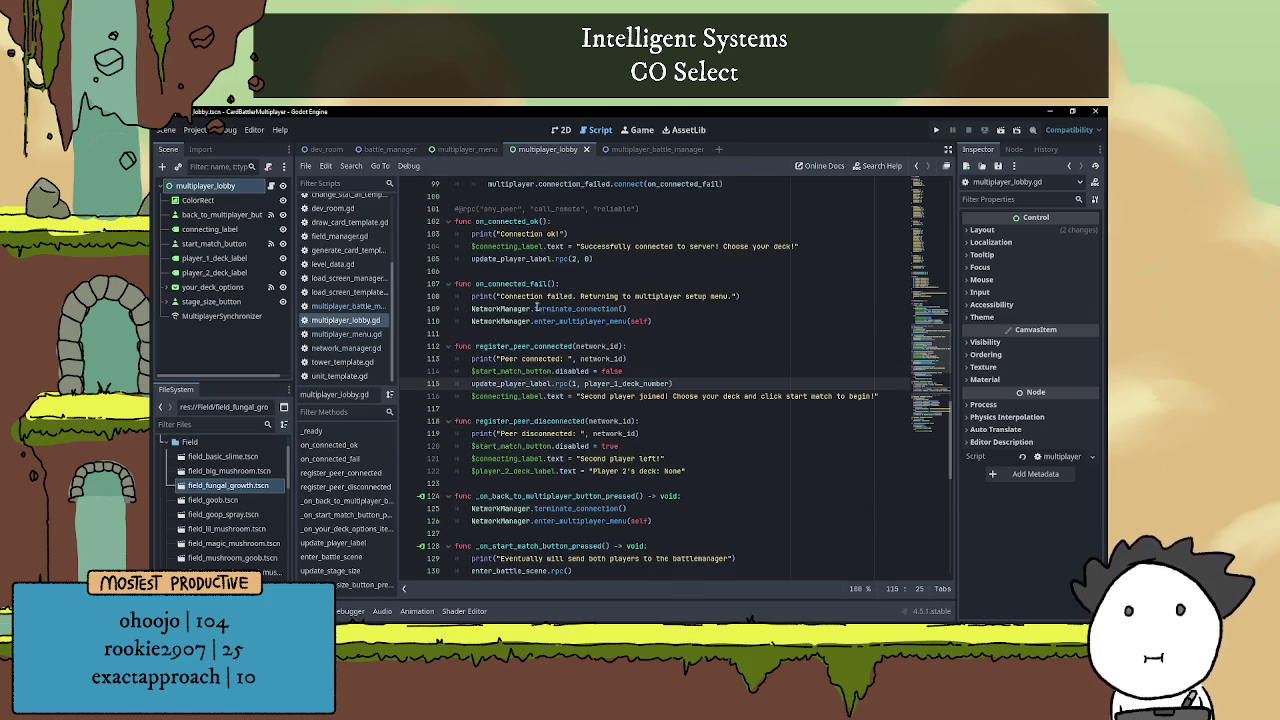
{"action": "left_click", "coordinate": [557, 311]}
{"action": "left_click", "coordinate": [570, 321]}
{"action": "left_click", "coordinate": [521, 285]}
{"action": "scroll", "coordinate": [523, 292], "scroll_direction": "up", "scroll_amount": 1}
{"action": "scroll", "coordinate": [523, 292], "scroll_direction": "down", "scroll_amount": 5}
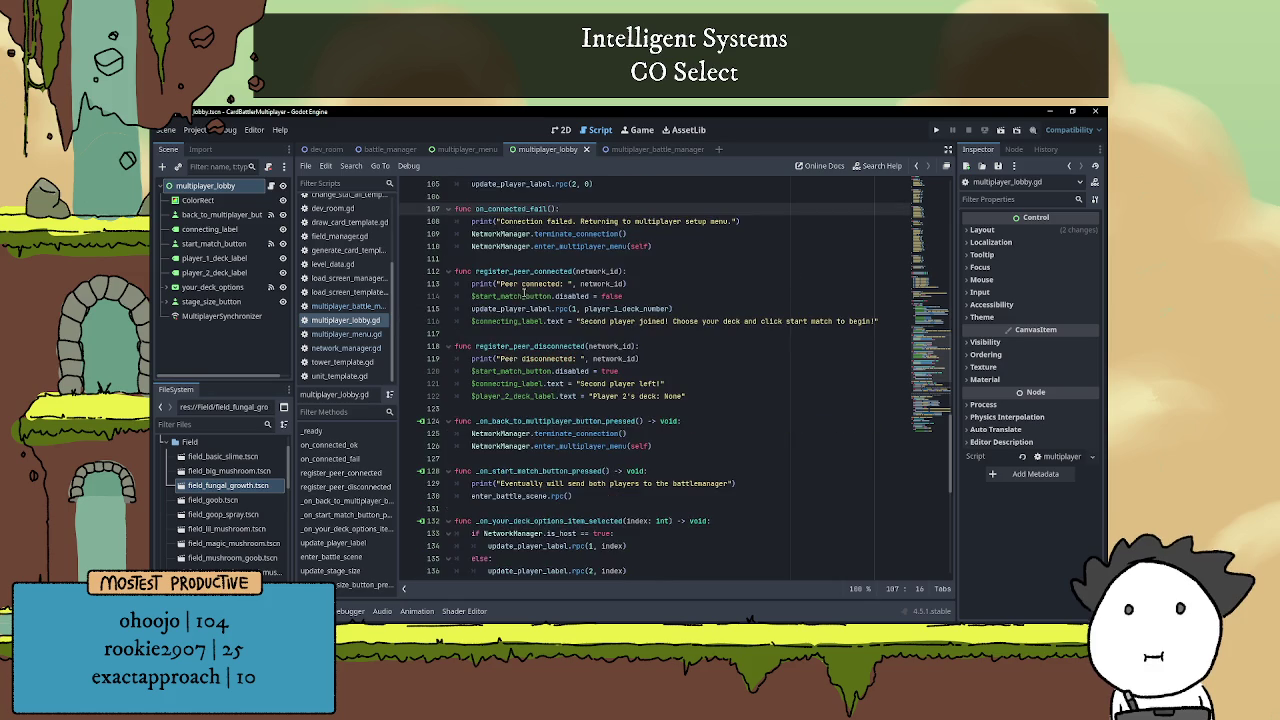
Comment out the start-match debug print on line 129 with Ctrl+K
{"action": "left_click", "coordinate": [520, 433]}
{"action": "scroll", "coordinate": [520, 433], "scroll_direction": "down", "scroll_amount": 2}
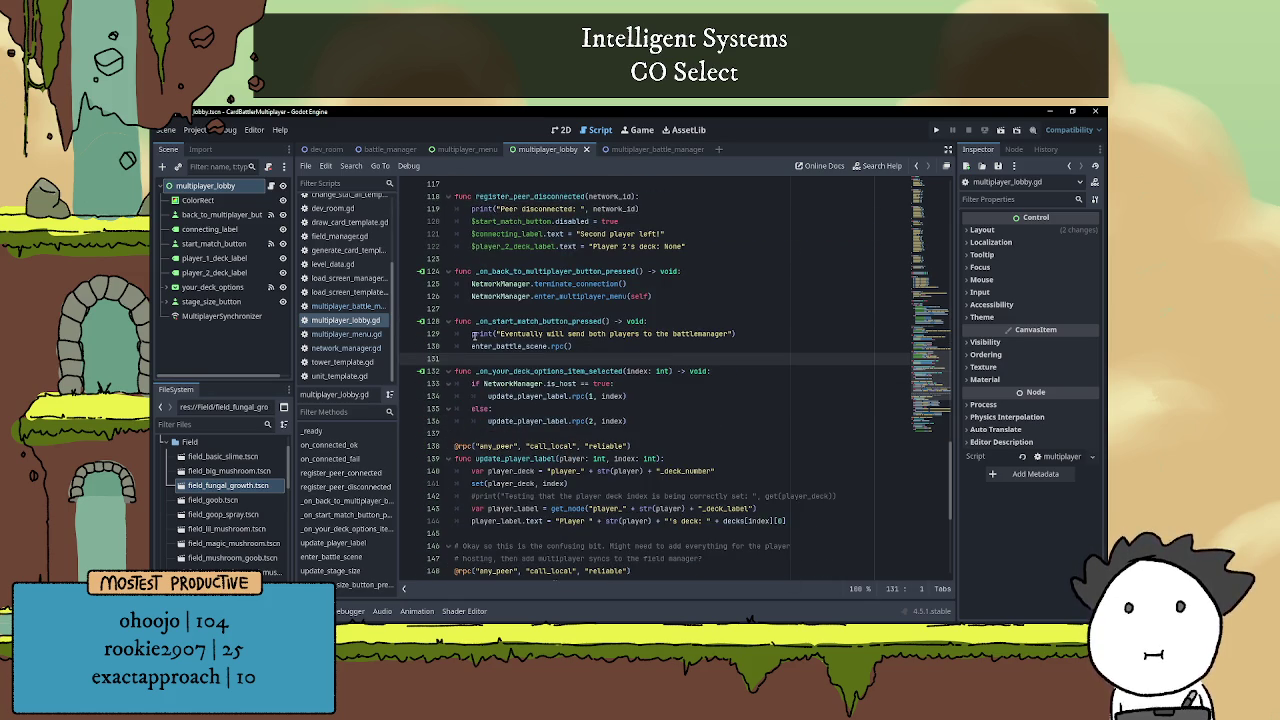
{"action": "left_click", "coordinate": [473, 334]}
{"action": "key", "text": "ctrl+k"}
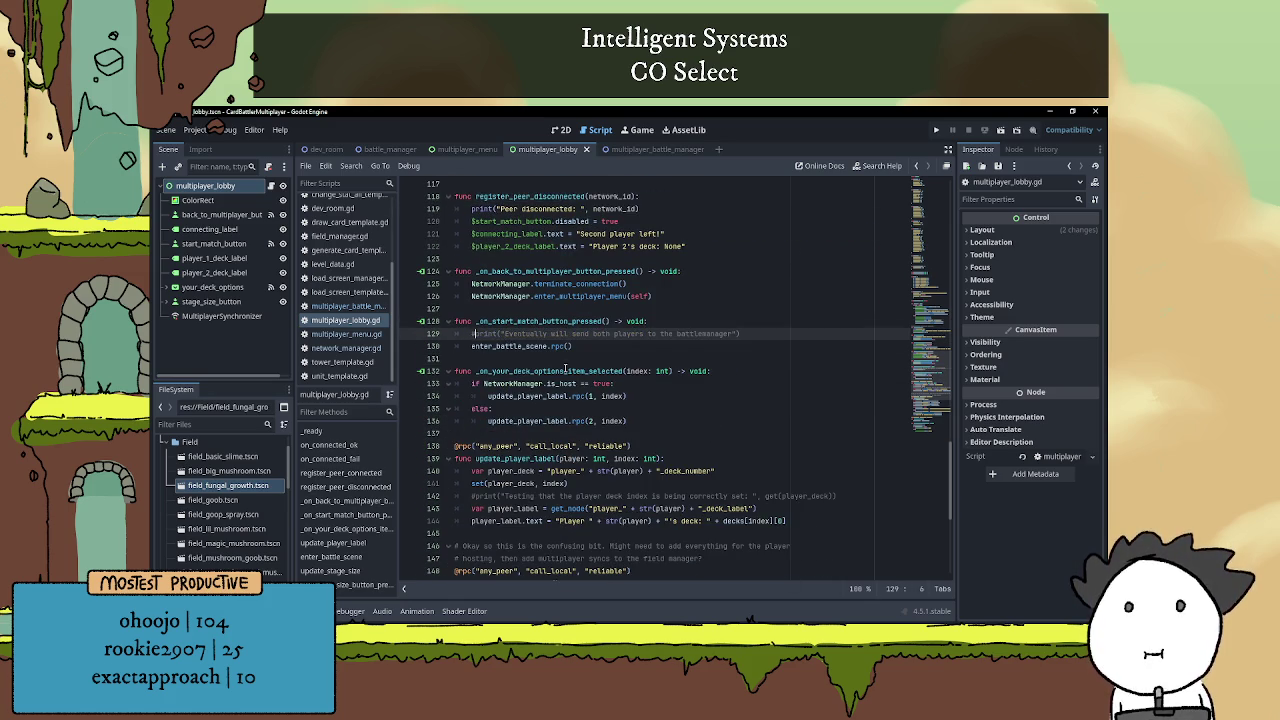
{"action": "left_click", "coordinate": [513, 360]}
Review the enter_battle_scene call and the code on lines 133–134
{"action": "scroll", "coordinate": [593, 360], "scroll_direction": "down", "scroll_amount": 1}
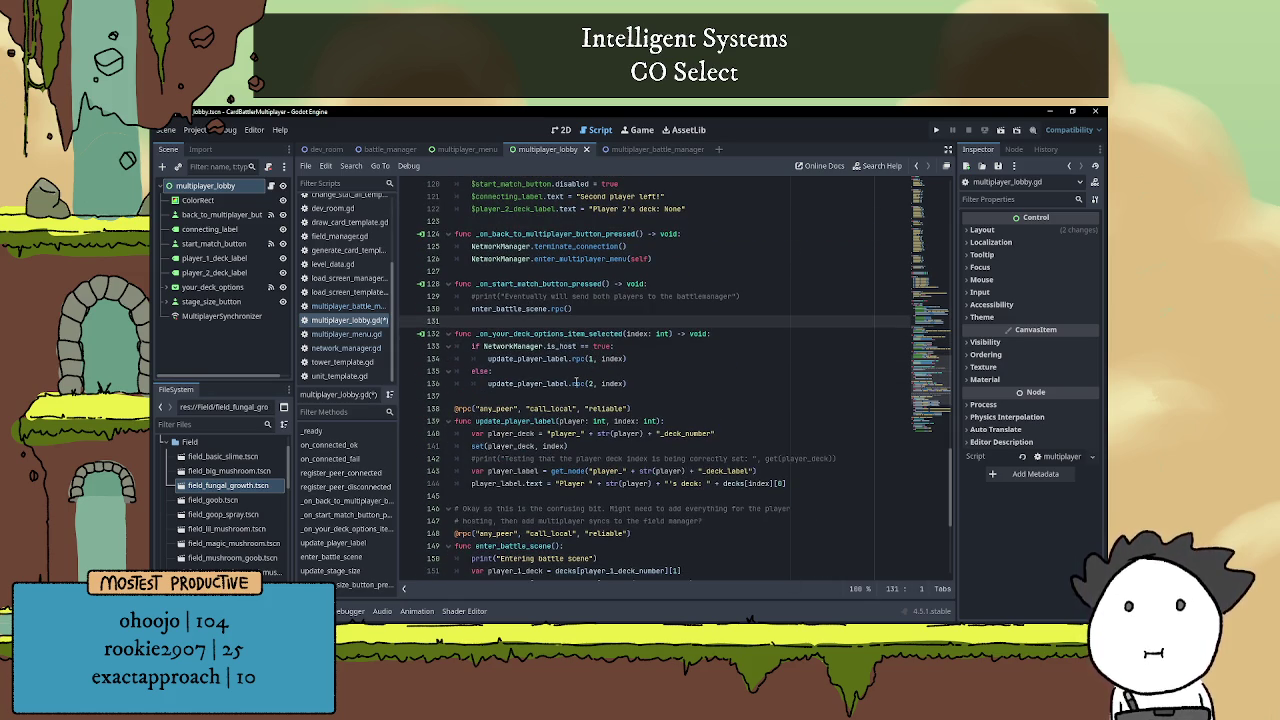
{"action": "double_click", "coordinate": [502, 308]}
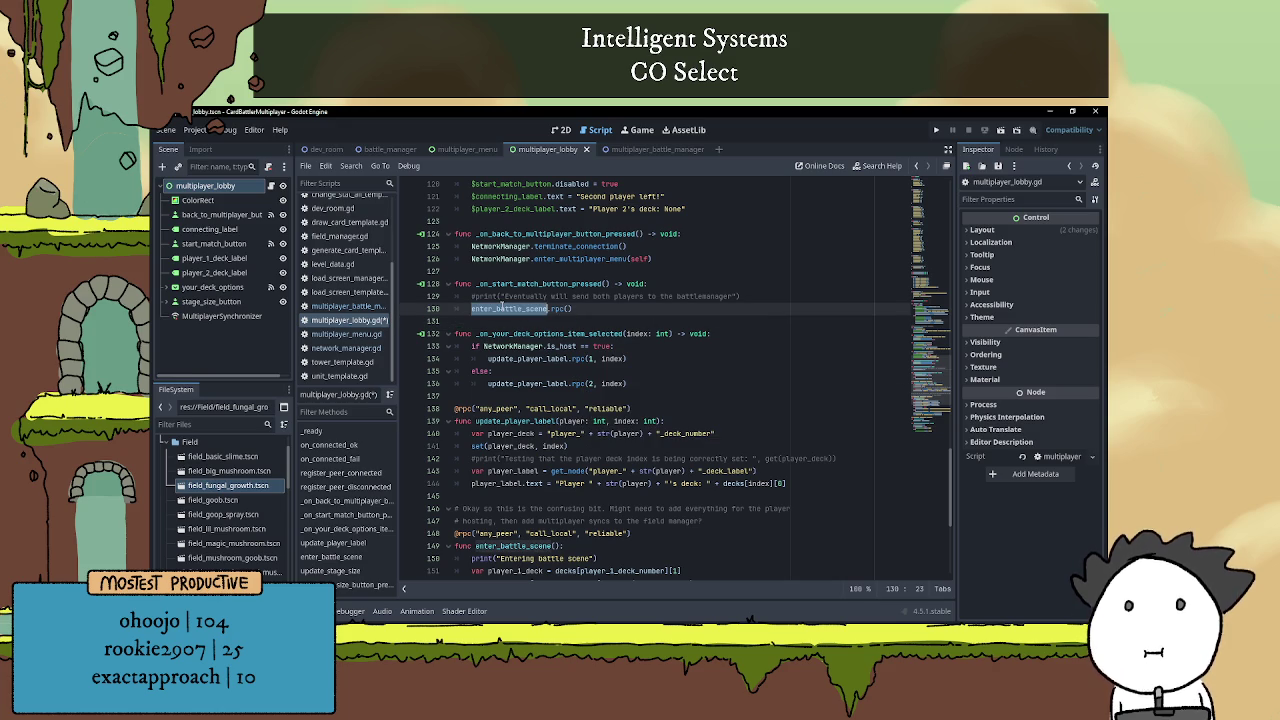
{"action": "scroll", "coordinate": [586, 318], "scroll_direction": "down", "scroll_amount": 3}
{"action": "scroll", "coordinate": [592, 316], "scroll_direction": "down", "scroll_amount": 1}
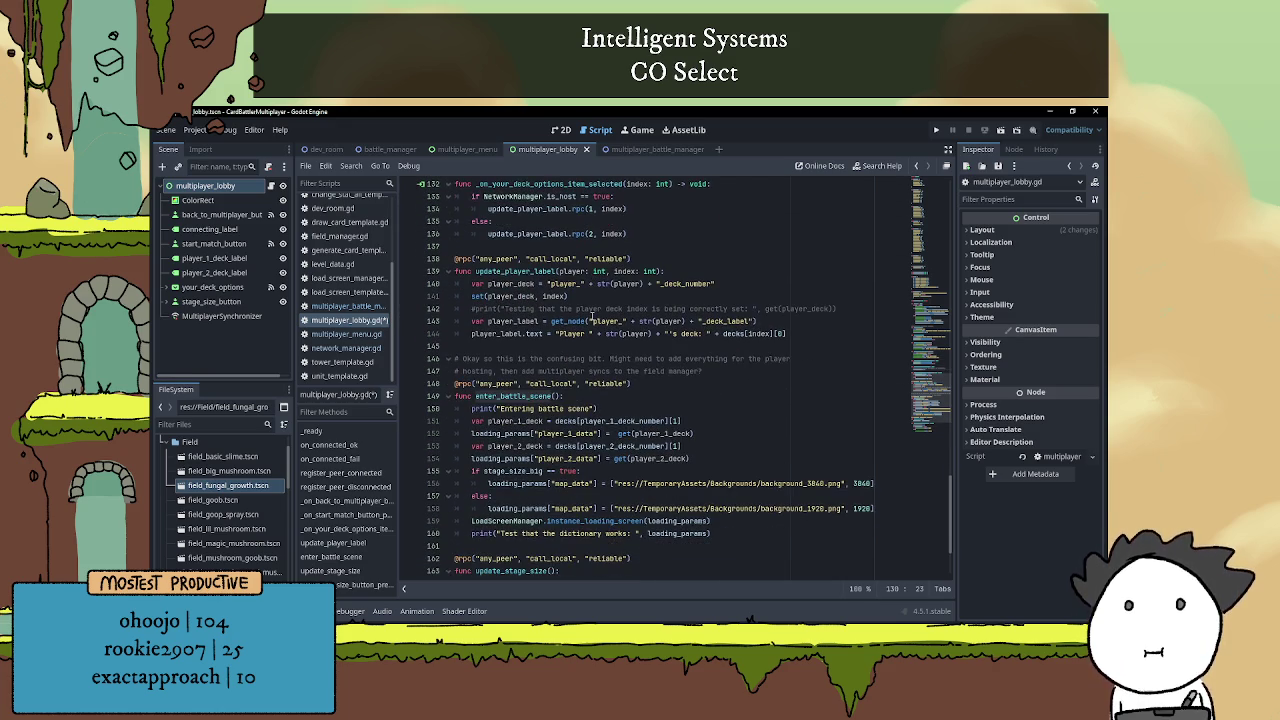
{"action": "scroll", "coordinate": [592, 318], "scroll_direction": "down", "scroll_amount": 3}
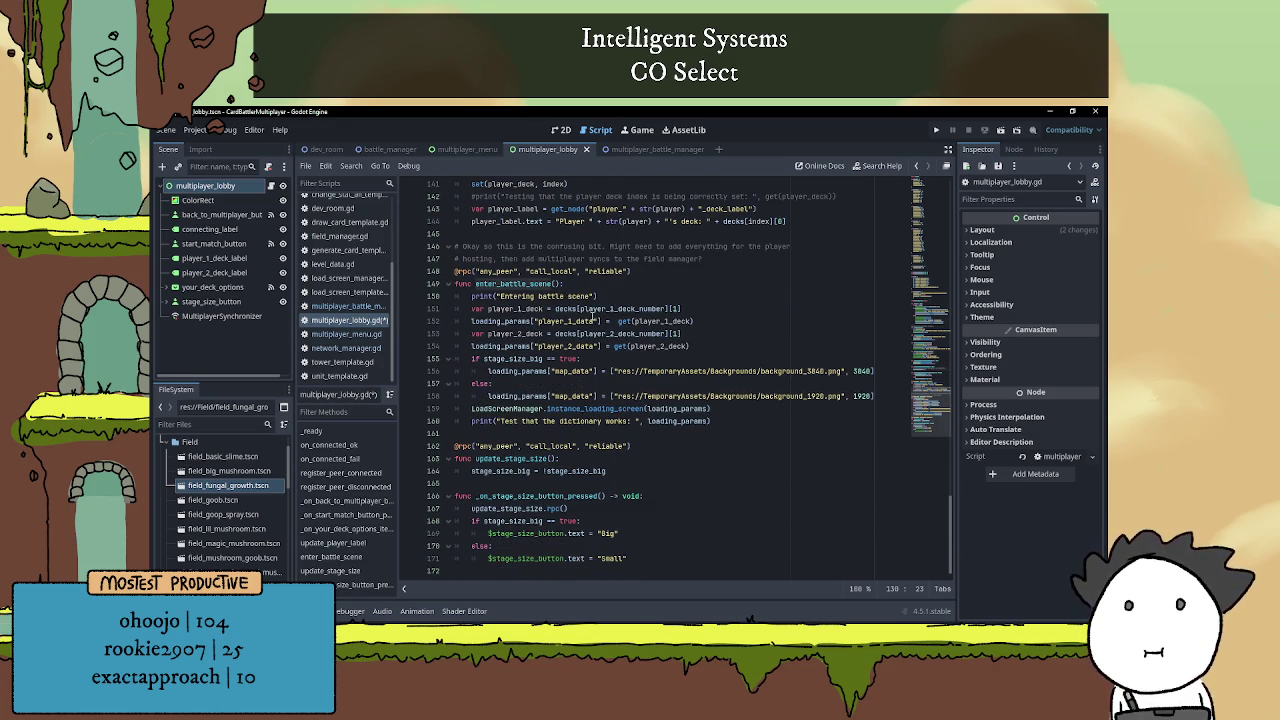
{"action": "scroll", "coordinate": [593, 318], "scroll_direction": "up", "scroll_amount": 3}
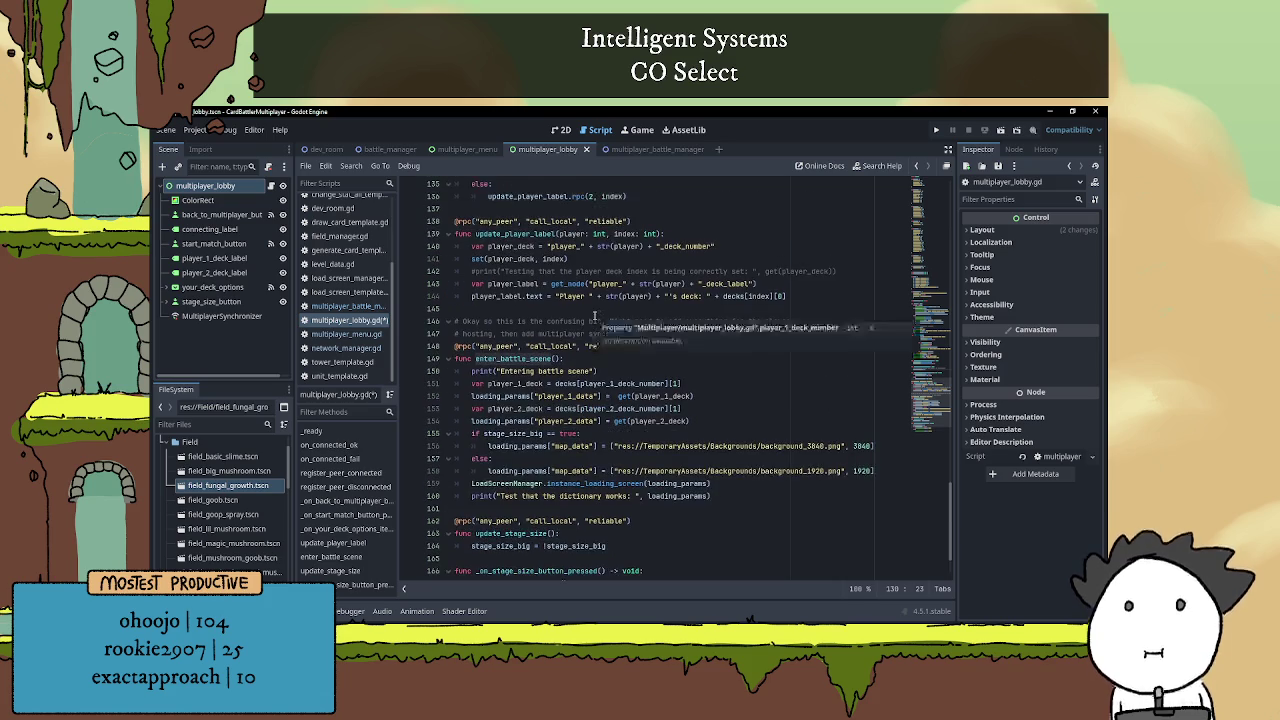
{"action": "scroll", "coordinate": [593, 318], "scroll_direction": "up", "scroll_amount": 3}
{"action": "left_click", "coordinate": [636, 313]}
{"action": "left_click", "coordinate": [636, 321]}
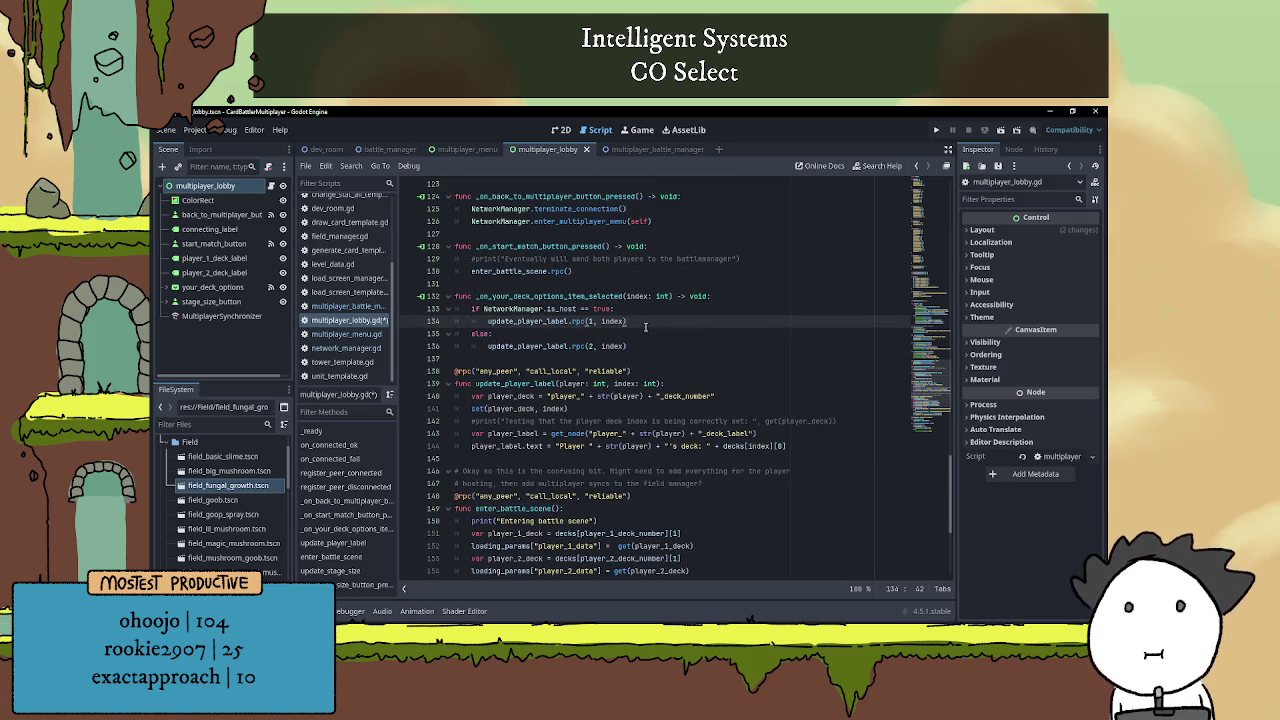
{"action": "scroll", "coordinate": [640, 325], "scroll_direction": "up", "scroll_amount": 6}
{"action": "scroll", "coordinate": [645, 330], "scroll_direction": "up", "scroll_amount": 1}
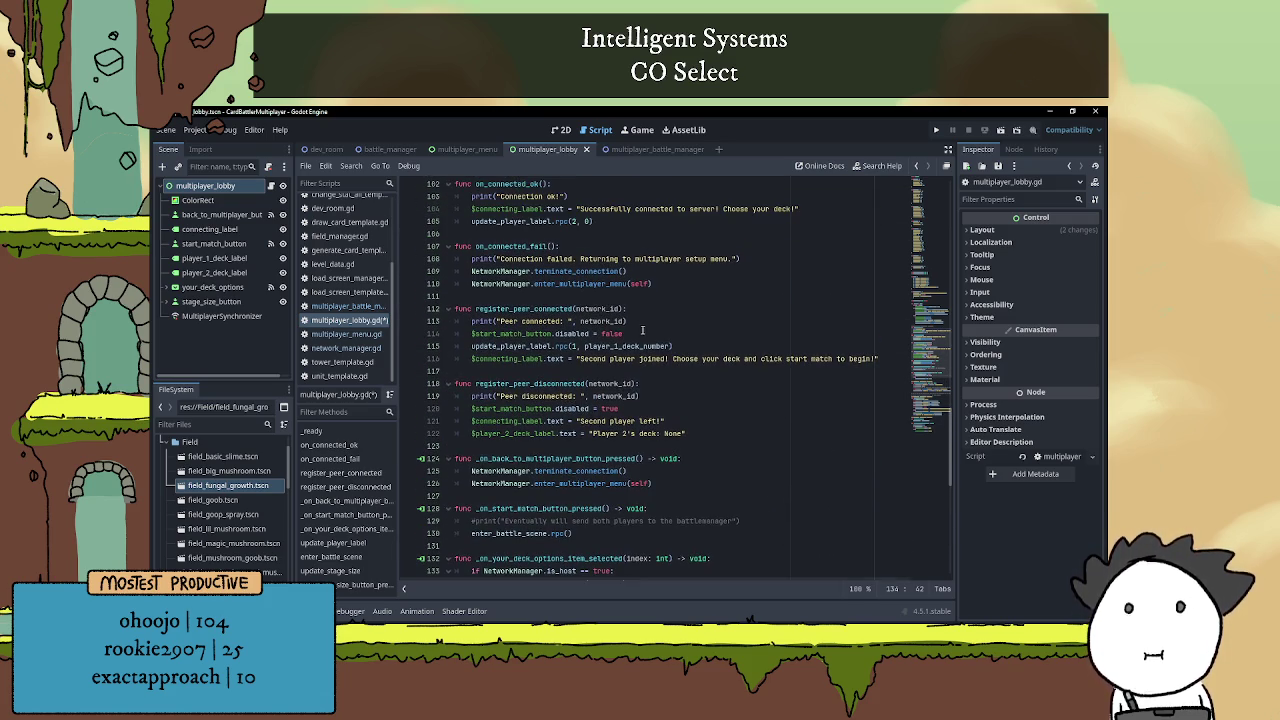
Recheck the terminate_connection call in on_connected_fail, then open multiplayer_menu.gd
{"action": "left_click", "coordinate": [640, 271]}
{"action": "left_click", "coordinate": [665, 294]}
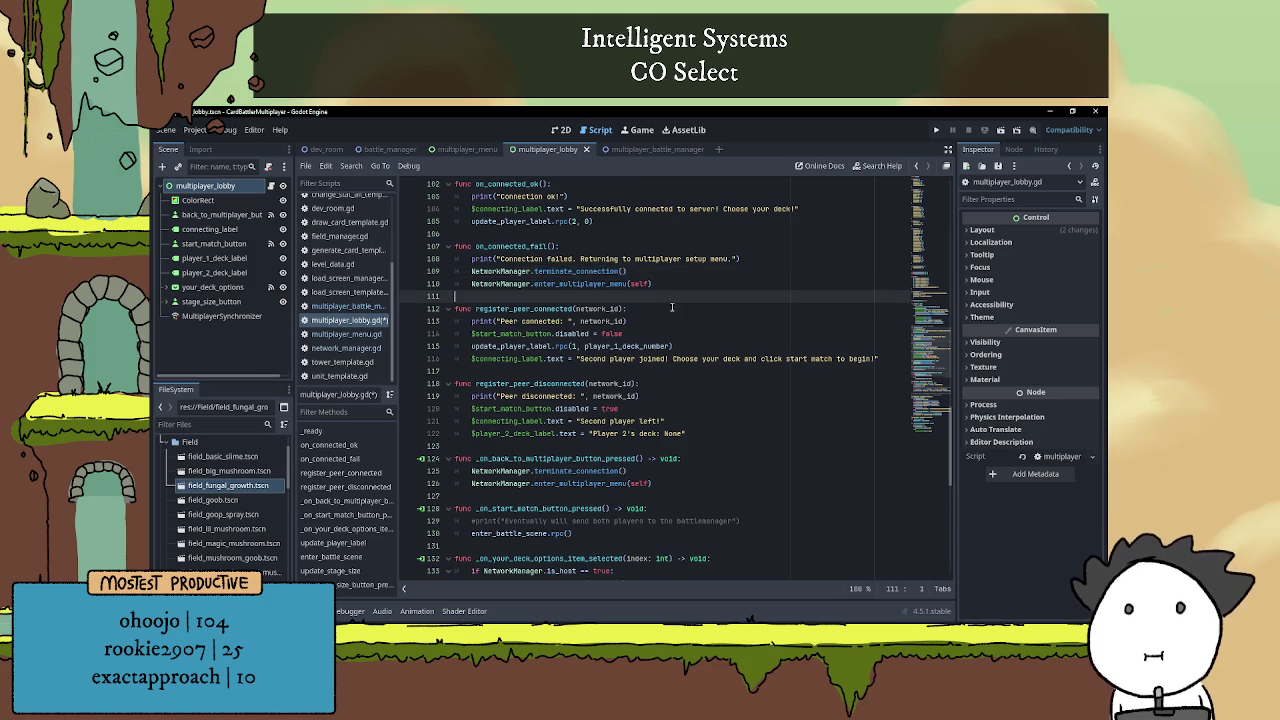
{"action": "scroll", "coordinate": [668, 300], "scroll_direction": "up", "scroll_amount": 7}
{"action": "scroll", "coordinate": [672, 308], "scroll_direction": "up", "scroll_amount": 1}
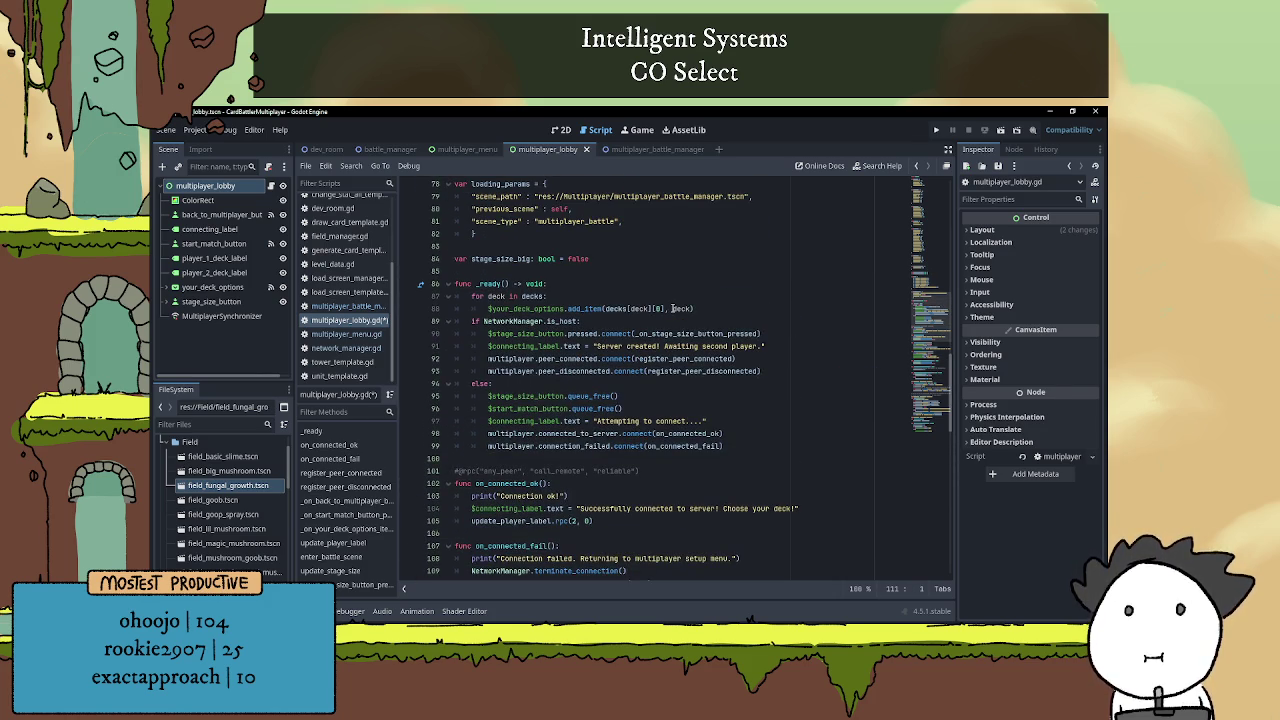
{"action": "scroll", "coordinate": [672, 308], "scroll_direction": "up", "scroll_amount": 7}
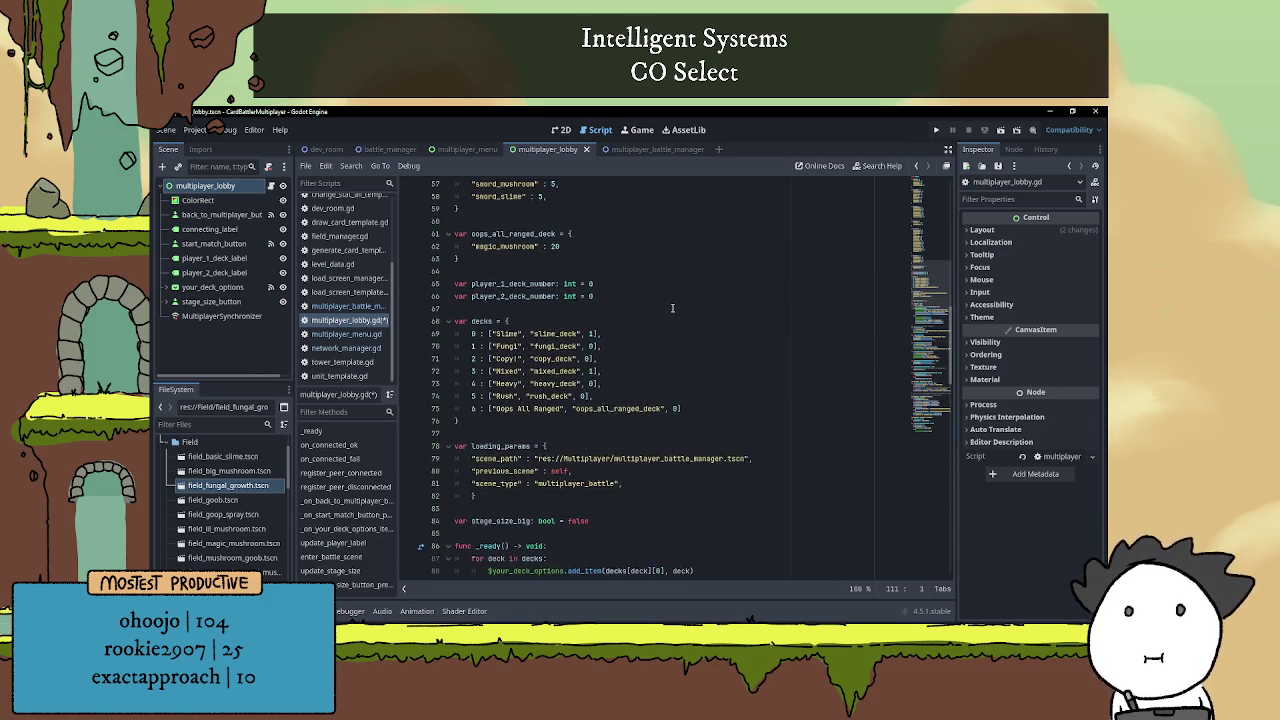
{"action": "scroll", "coordinate": [672, 308], "scroll_direction": "up", "scroll_amount": 16}
{"action": "scroll", "coordinate": [660, 312], "scroll_direction": "up", "scroll_amount": 3}
{"action": "left_click", "coordinate": [348, 334]}
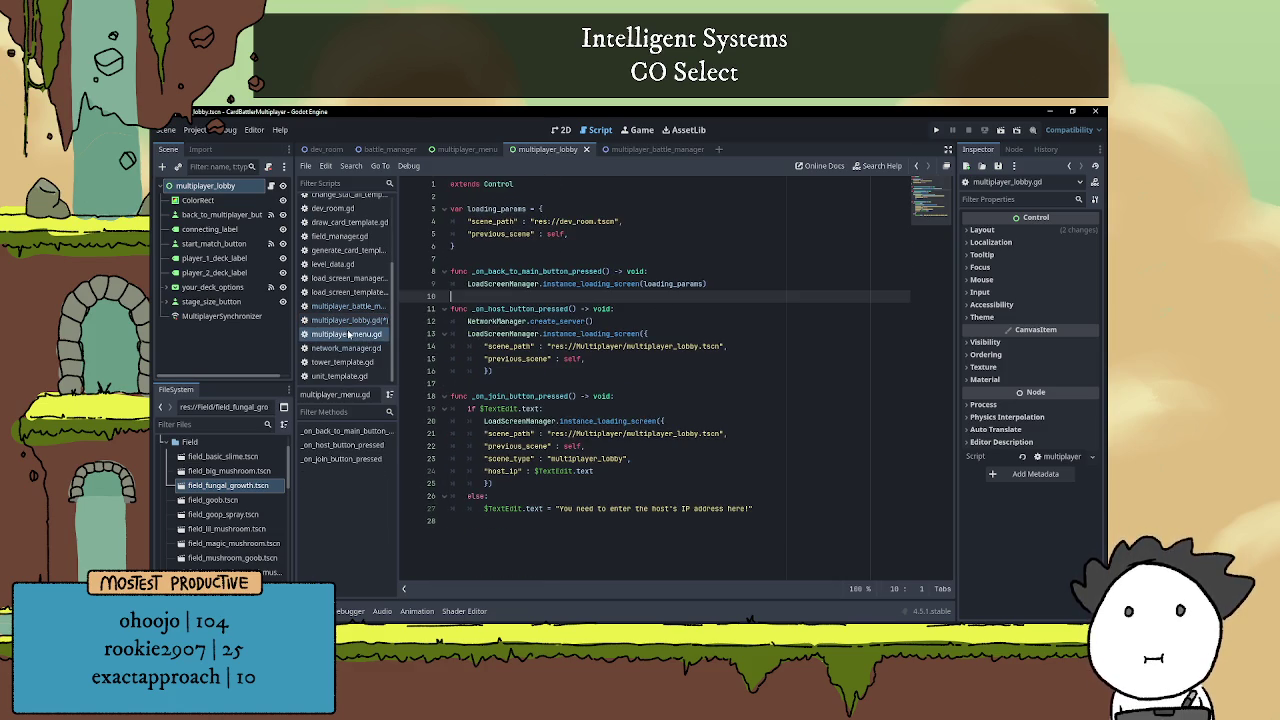
Open network_manager.gd and inspect the server_disconnected_message connection and enter_multiplayer_menu call
{"action": "left_click", "coordinate": [346, 348]}
{"action": "left_click", "coordinate": [591, 308]}
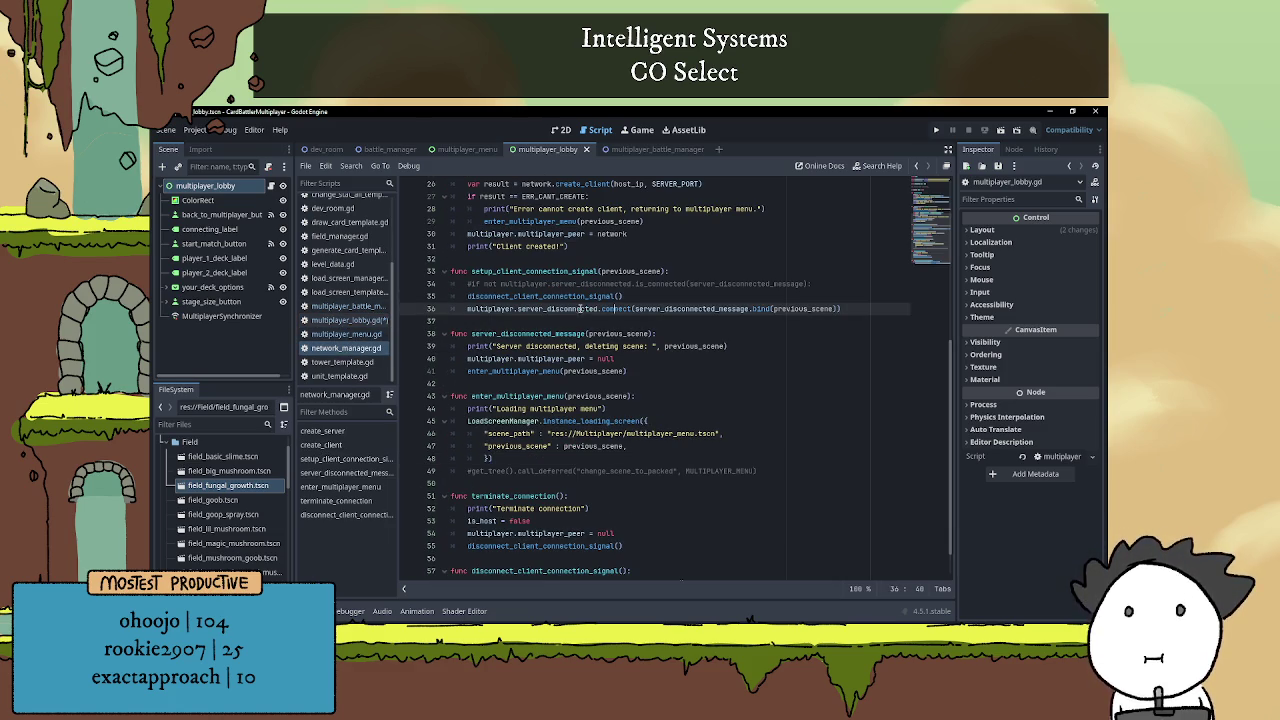
{"action": "double_click", "coordinate": [674, 309]}
{"action": "scroll", "coordinate": [673, 334], "scroll_direction": "down", "scroll_amount": 1}
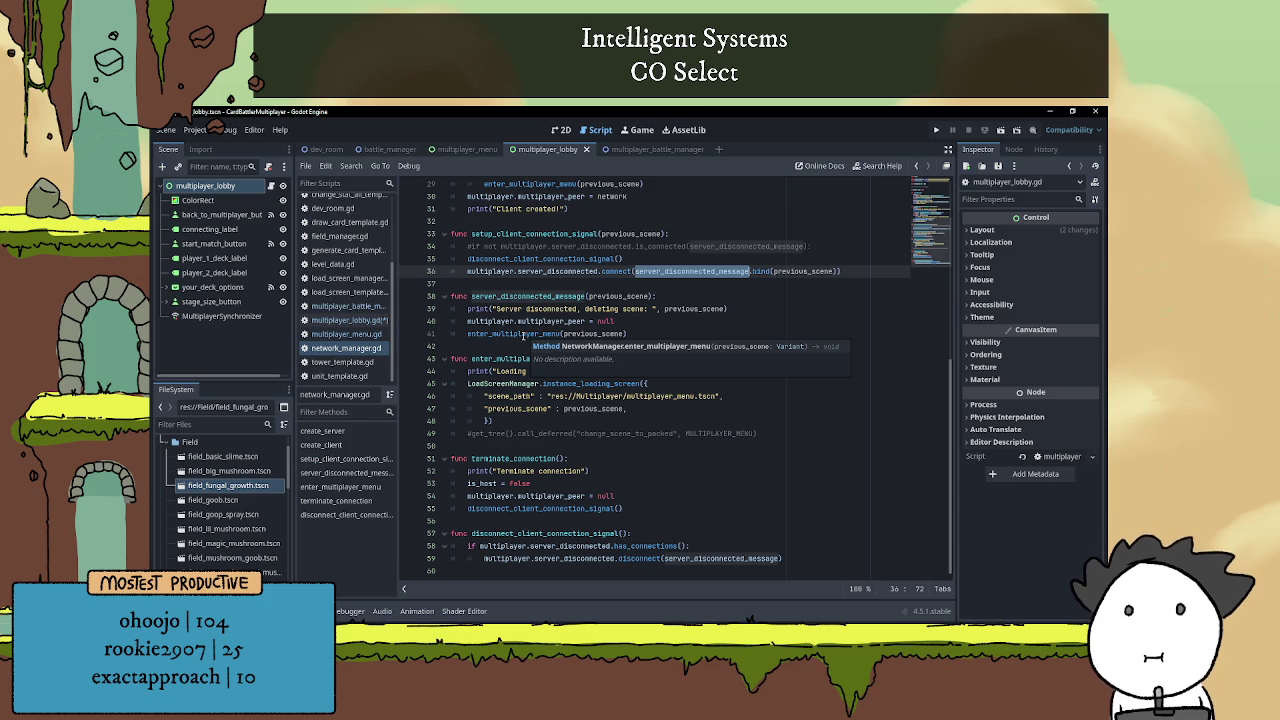
{"action": "left_click", "coordinate": [654, 336]}
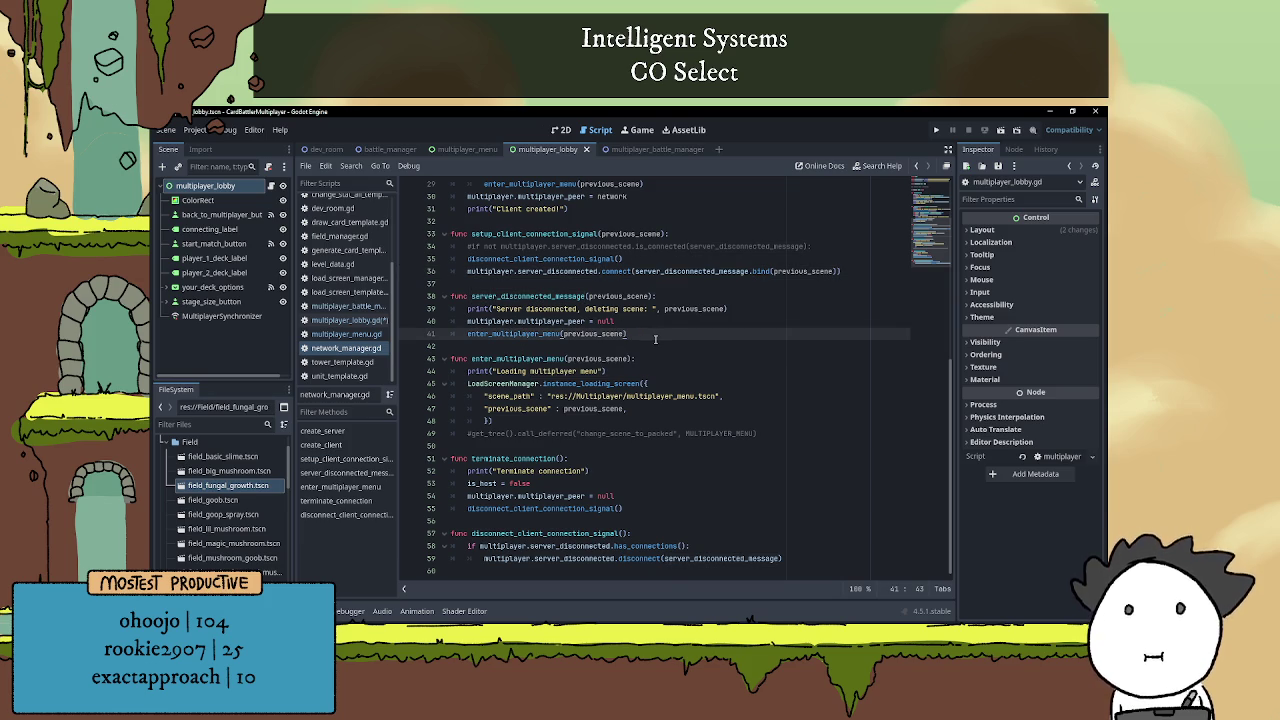
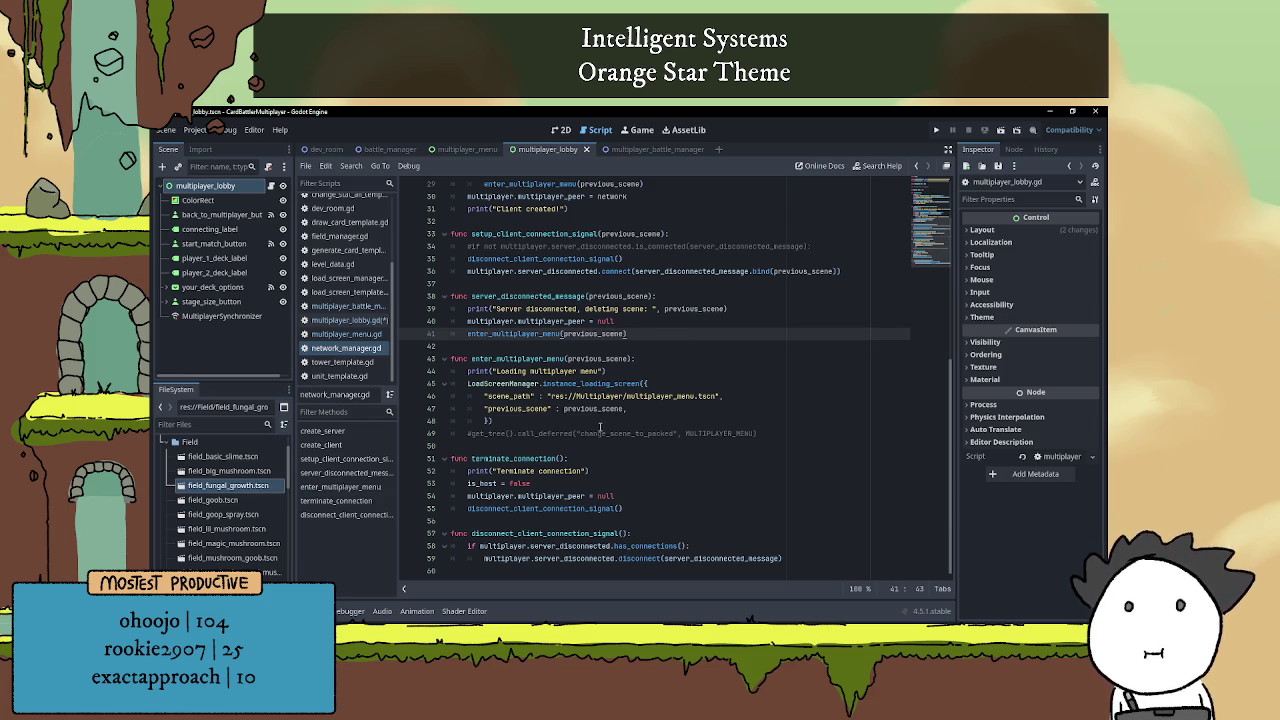
Check terminate_connection's is_host reset, disconnect signal call and peer clearing, then open multiplayer_battle_manager
{"action": "left_click", "coordinate": [545, 484]}
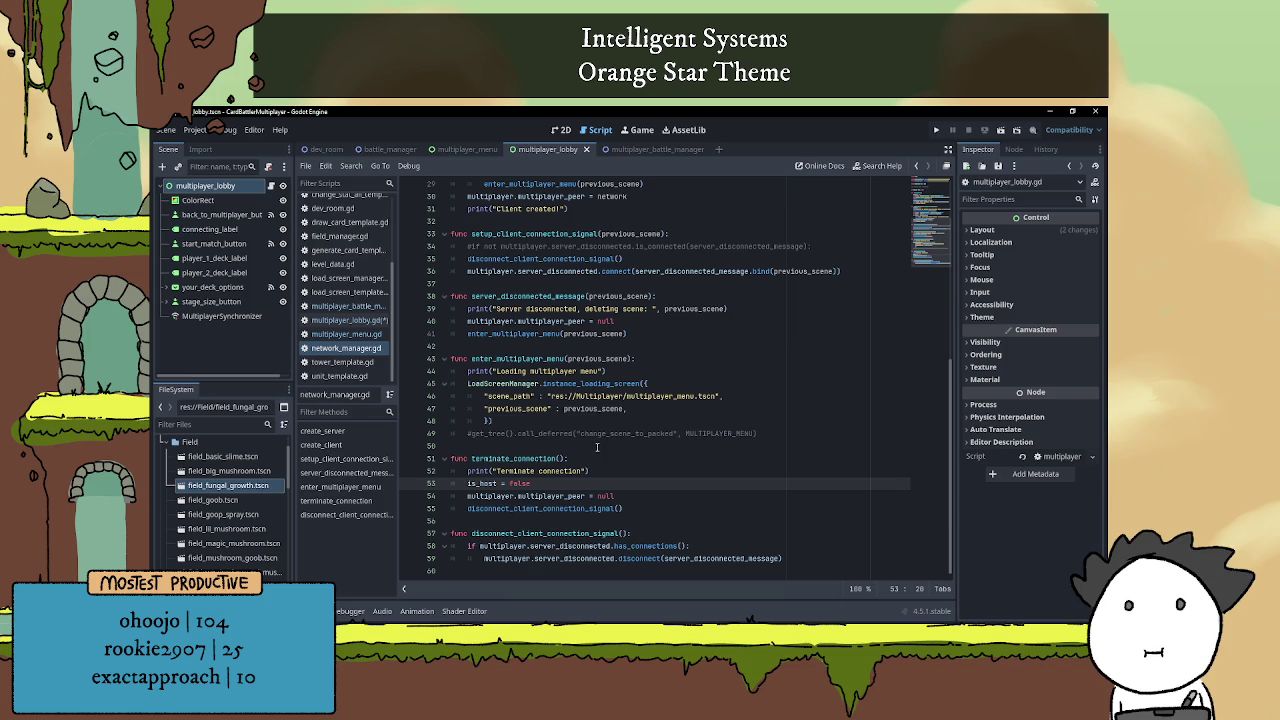
{"action": "left_click", "coordinate": [557, 508]}
{"action": "left_click", "coordinate": [655, 497]}
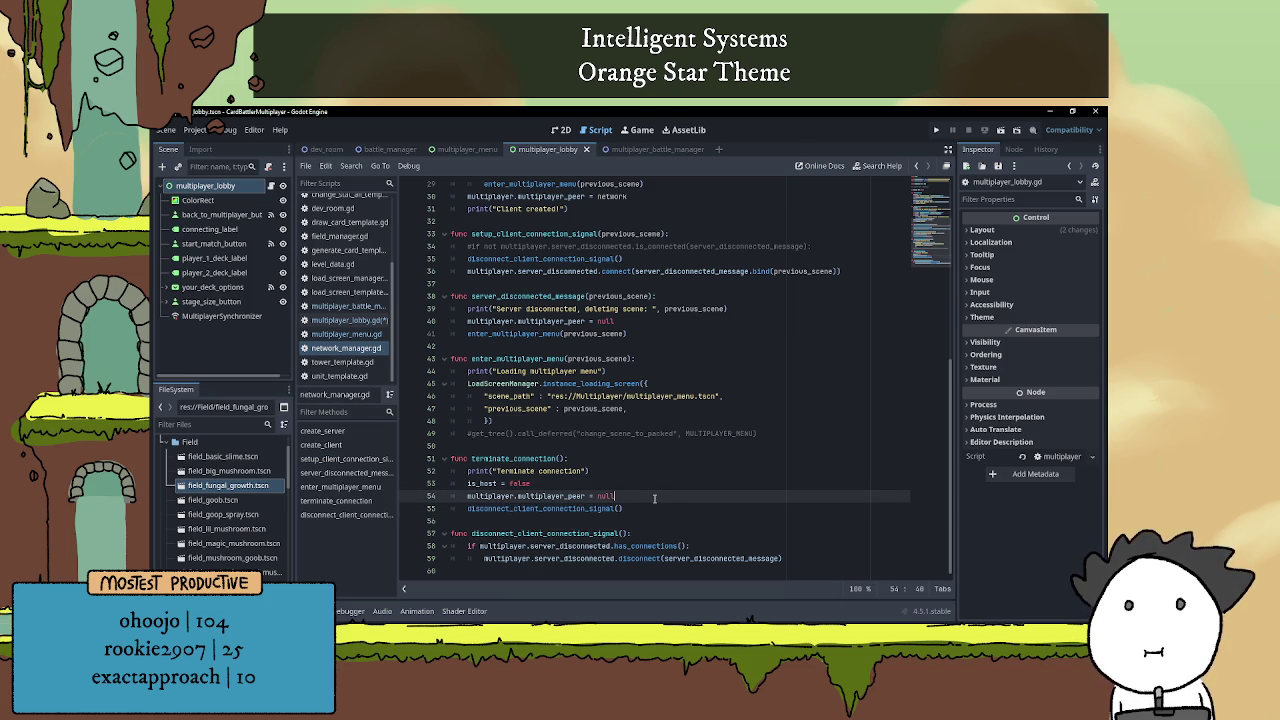
{"action": "left_click", "coordinate": [635, 505]}
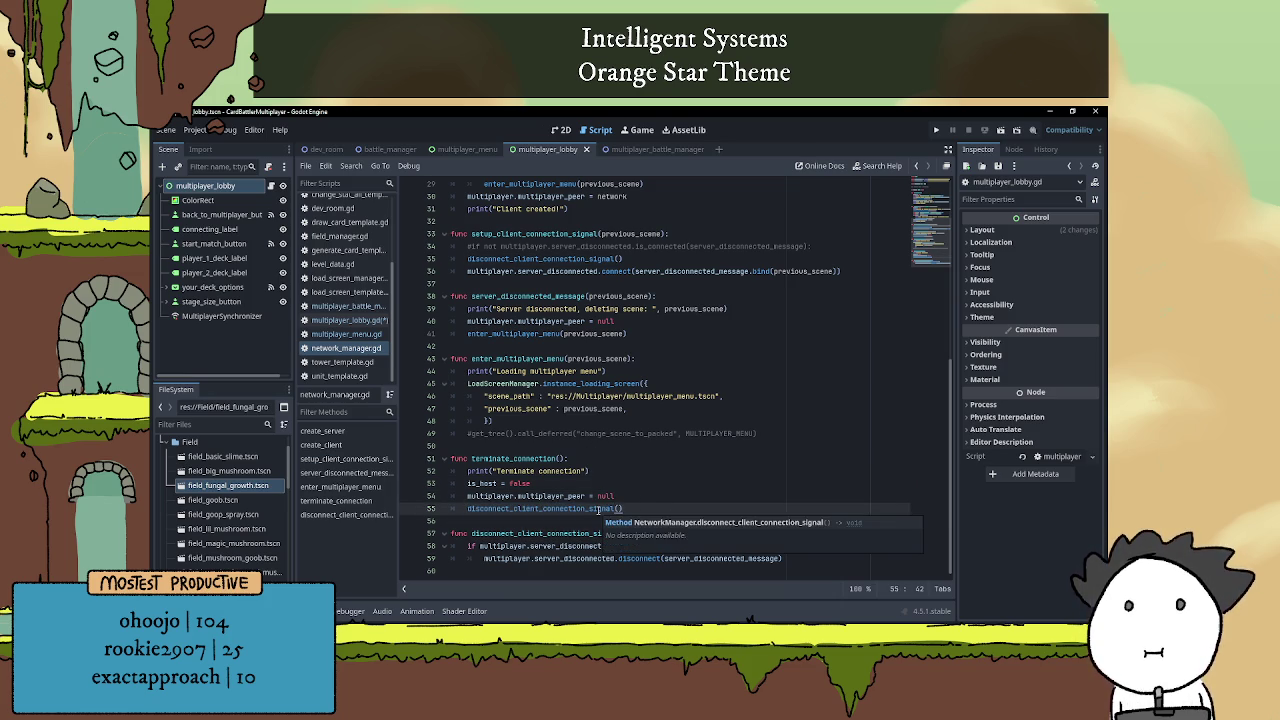
{"action": "left_click", "coordinate": [645, 150]}
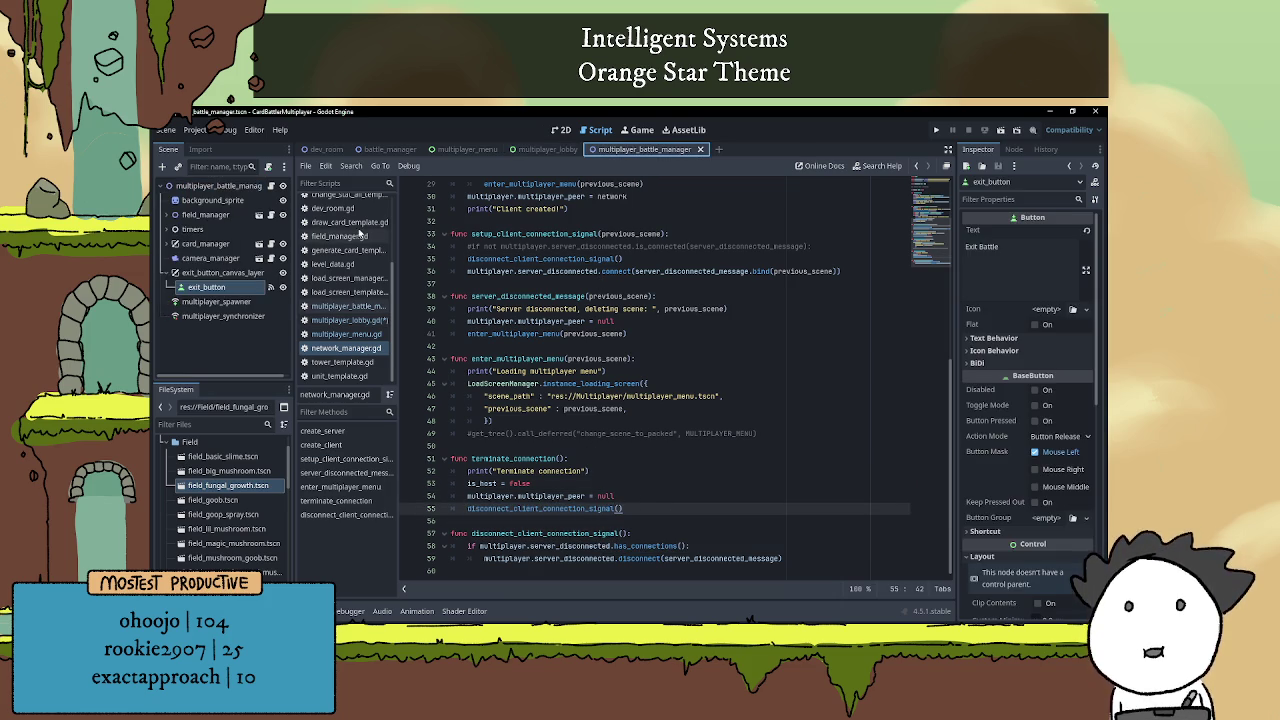
Move terminate_connection() below enter_multiplayer_menu(self) in quit_back_to_menu, save, and run the game
{"action": "left_click", "coordinate": [266, 188]}
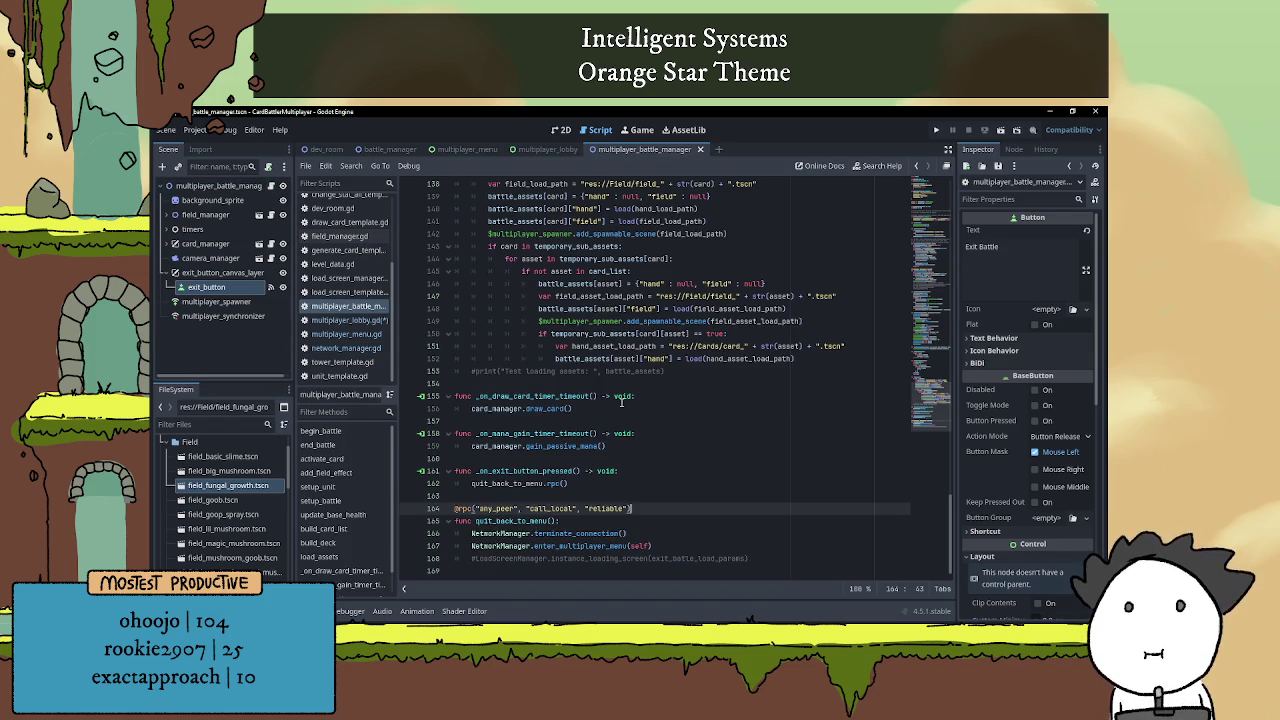
{"action": "left_click", "coordinate": [612, 496]}
{"action": "left_click", "coordinate": [633, 533]}
{"action": "key", "text": "shift+Home"}
{"action": "key", "text": "shift+Home"}
{"action": "key", "text": "ctrl+c"}
{"action": "key", "text": "BackSpace"}
{"action": "key", "text": "alt+Down"}
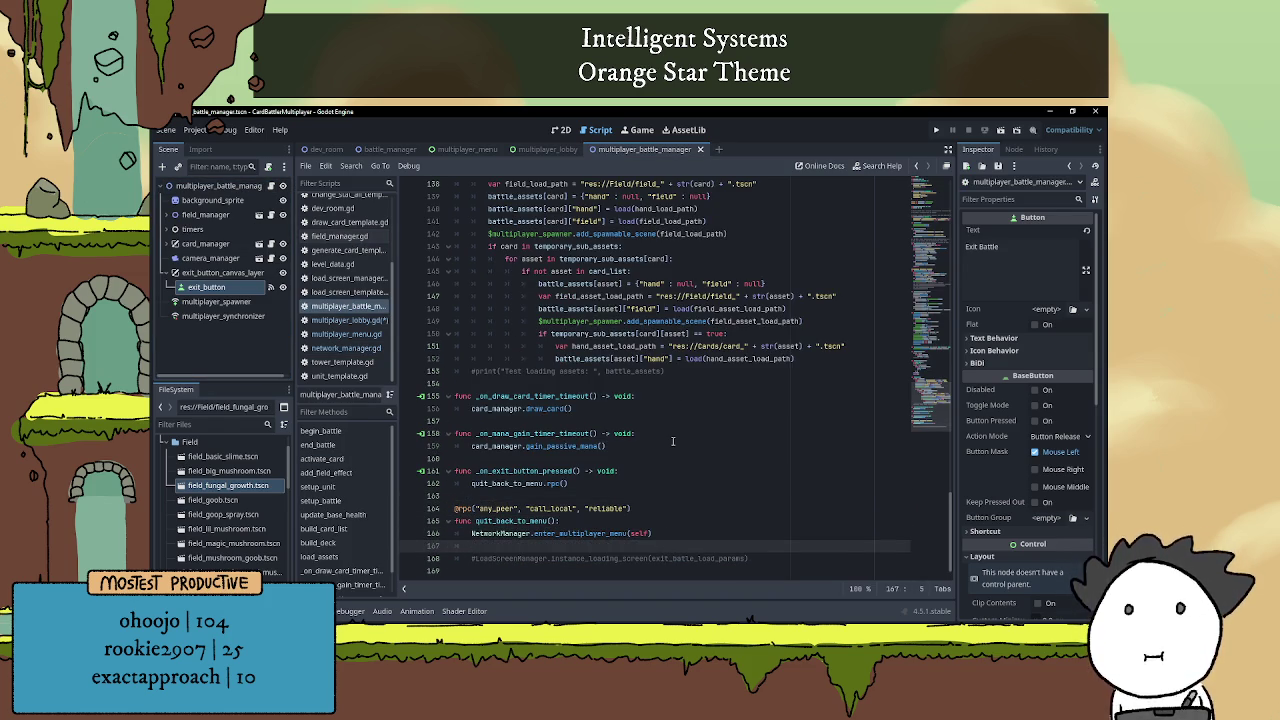
{"action": "key", "text": "ctrl+v"}
{"action": "left_click", "coordinate": [623, 500]}
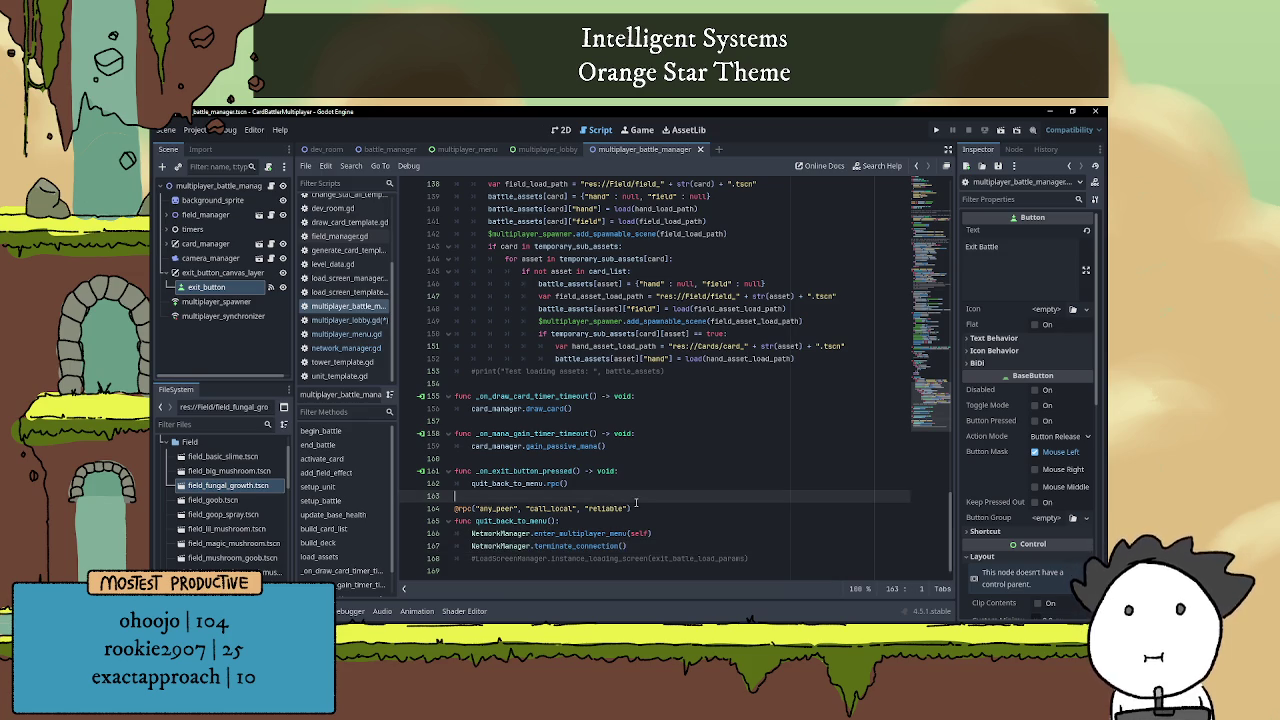
{"action": "key", "text": "ctrl+s"}
{"action": "key", "text": "F5"}
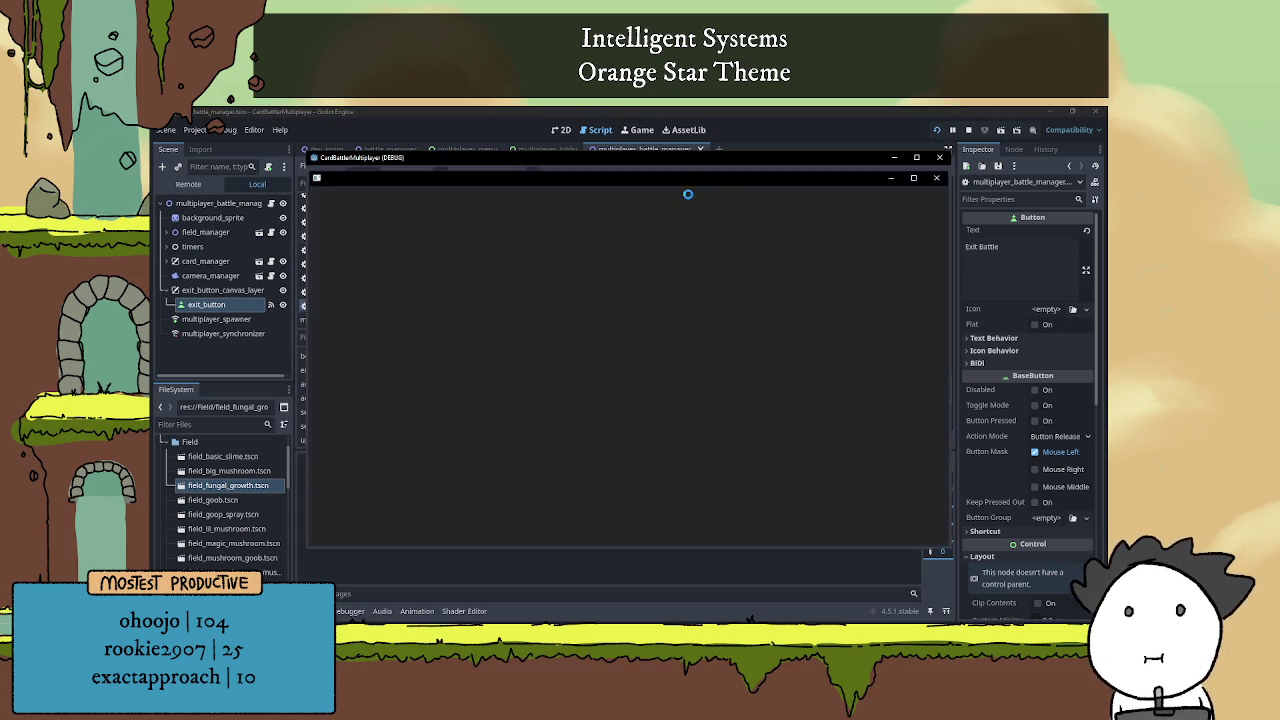
Place two game windows side by side, host in one, join from the other, and start a match
{"action": "left_click_drag", "start_coordinate": [682, 160], "coordinate": [776, 136]}
{"action": "left_click_drag", "start_coordinate": [640, 157], "coordinate": [514, 129]}
{"action": "left_click", "coordinate": [241, 467]}
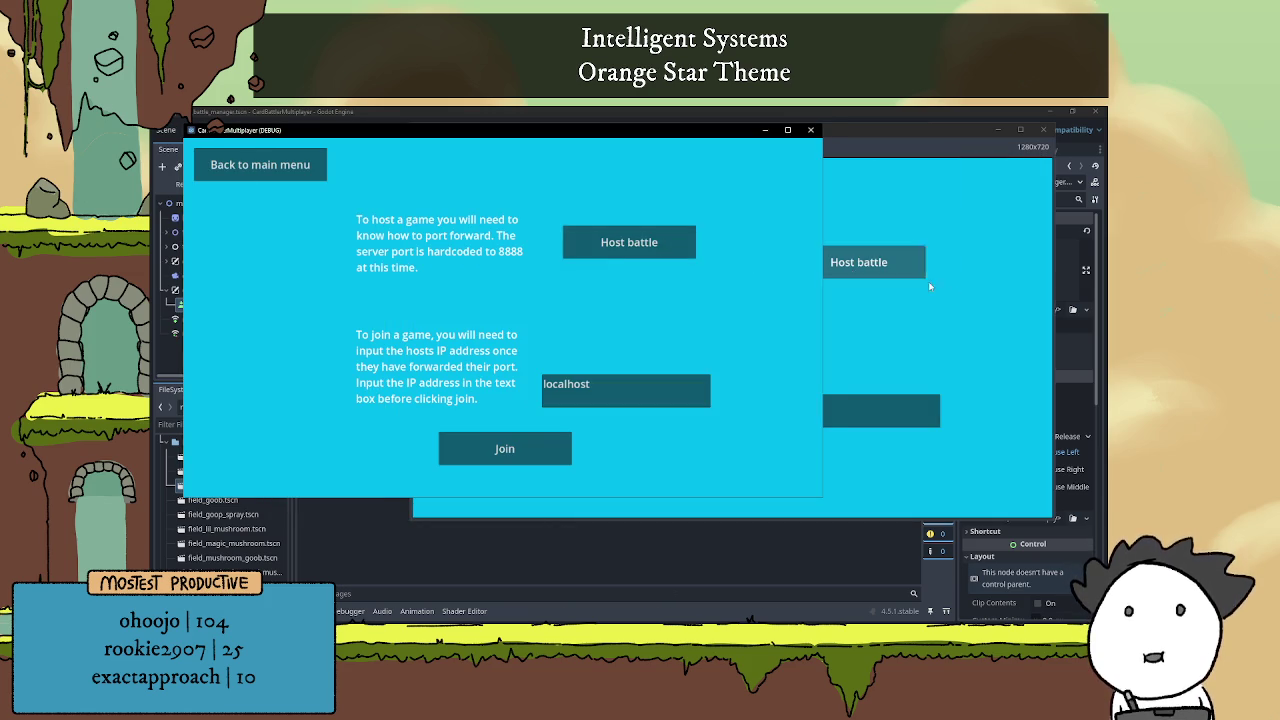
{"action": "left_click", "coordinate": [858, 262]}
{"action": "left_click", "coordinate": [504, 448]}
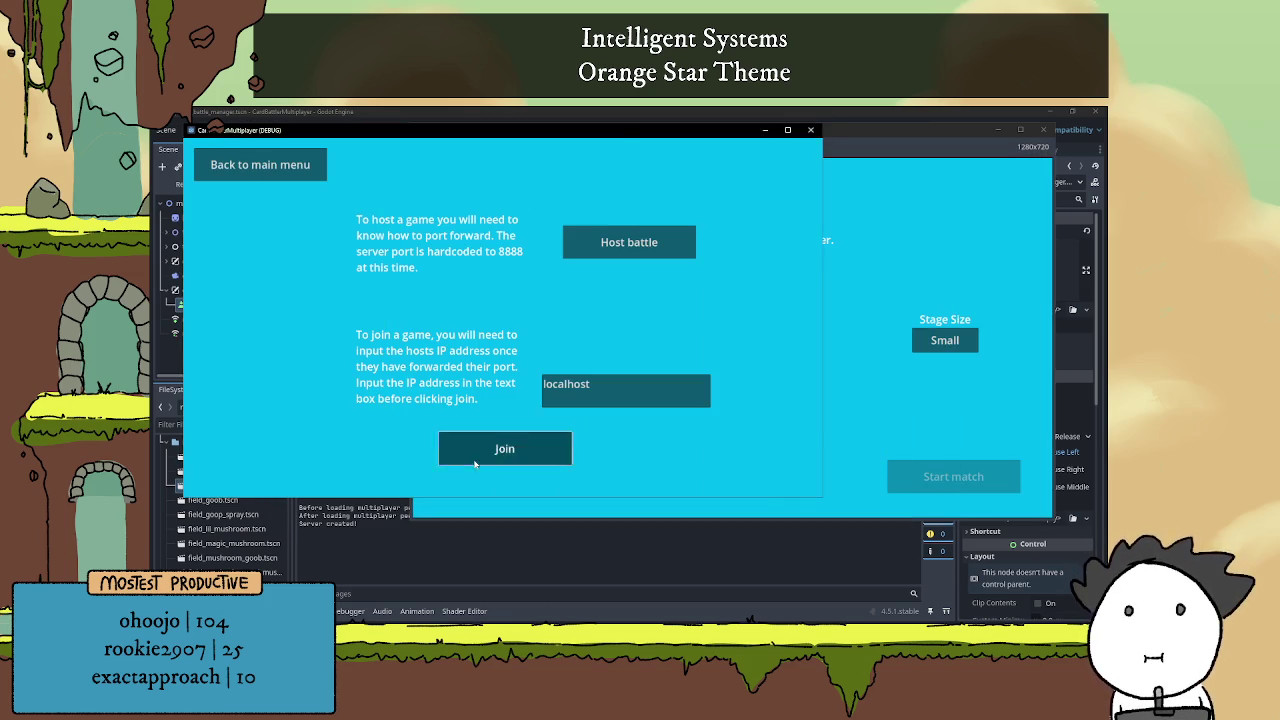
{"action": "left_click", "coordinate": [955, 477]}
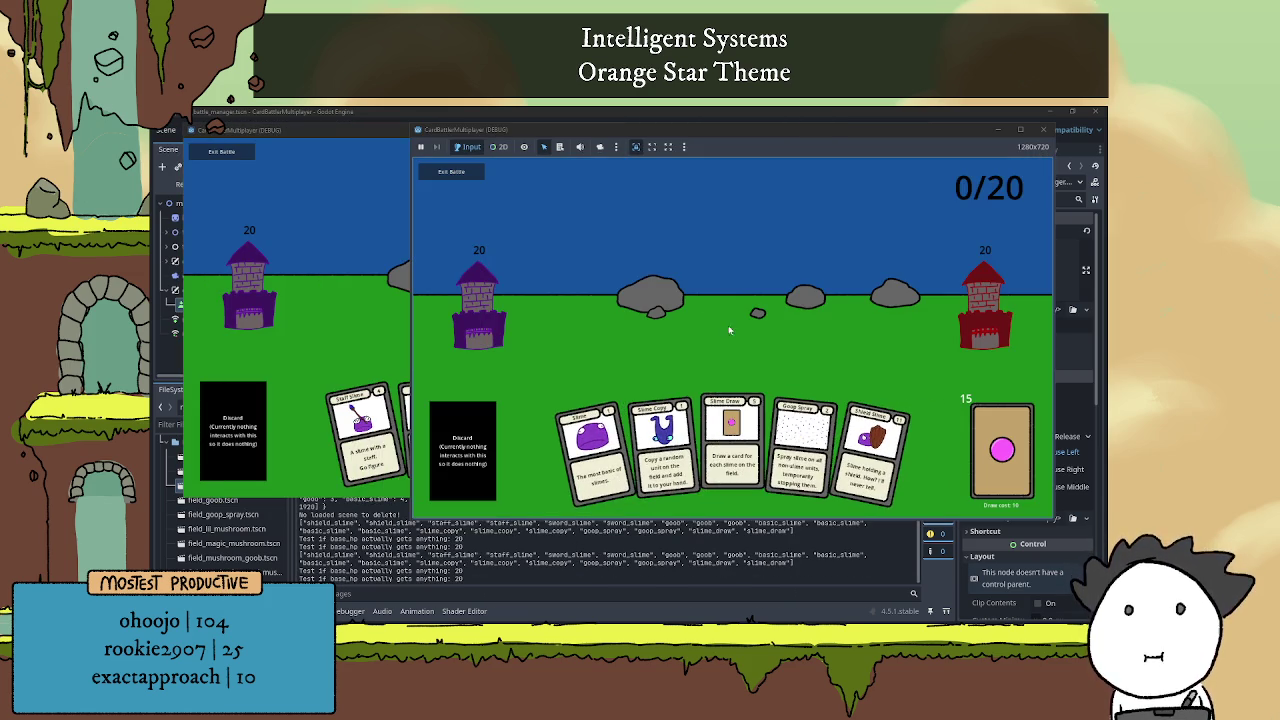
Play the Shield Slime card, then use Exit Battle in the left and right games
{"action": "left_click", "coordinate": [893, 349]}
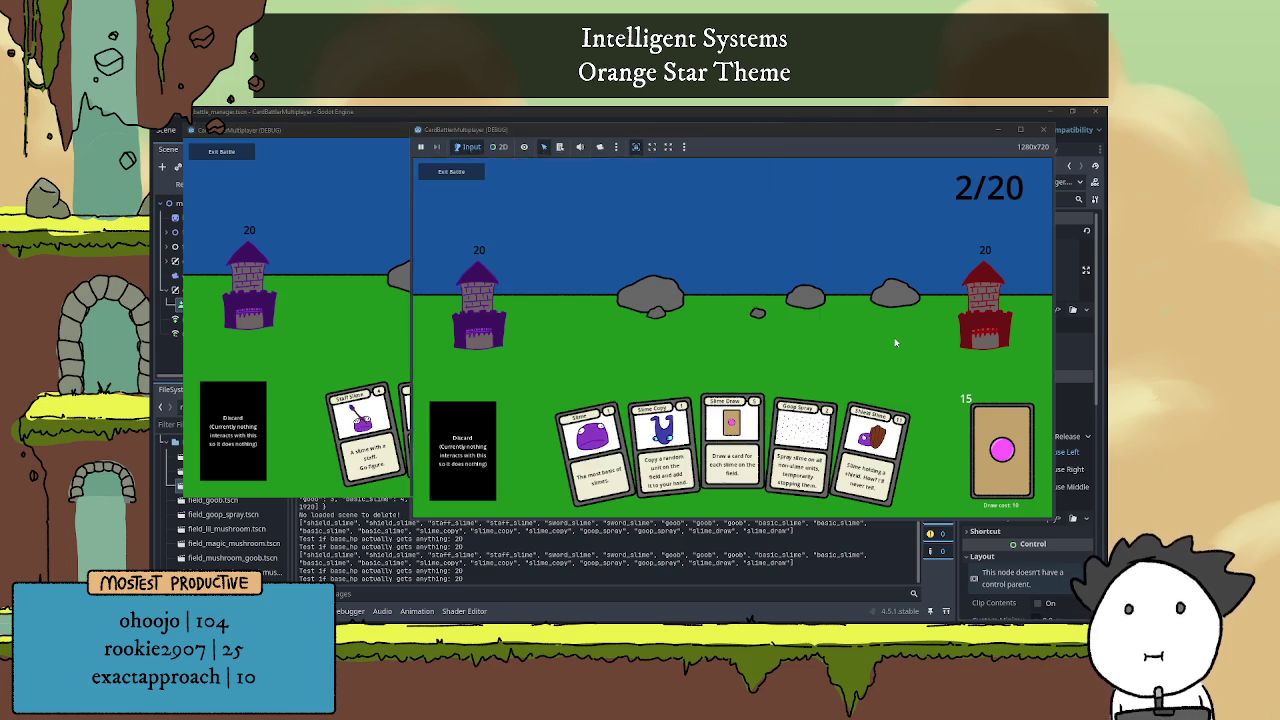
{"action": "left_click", "coordinate": [385, 313]}
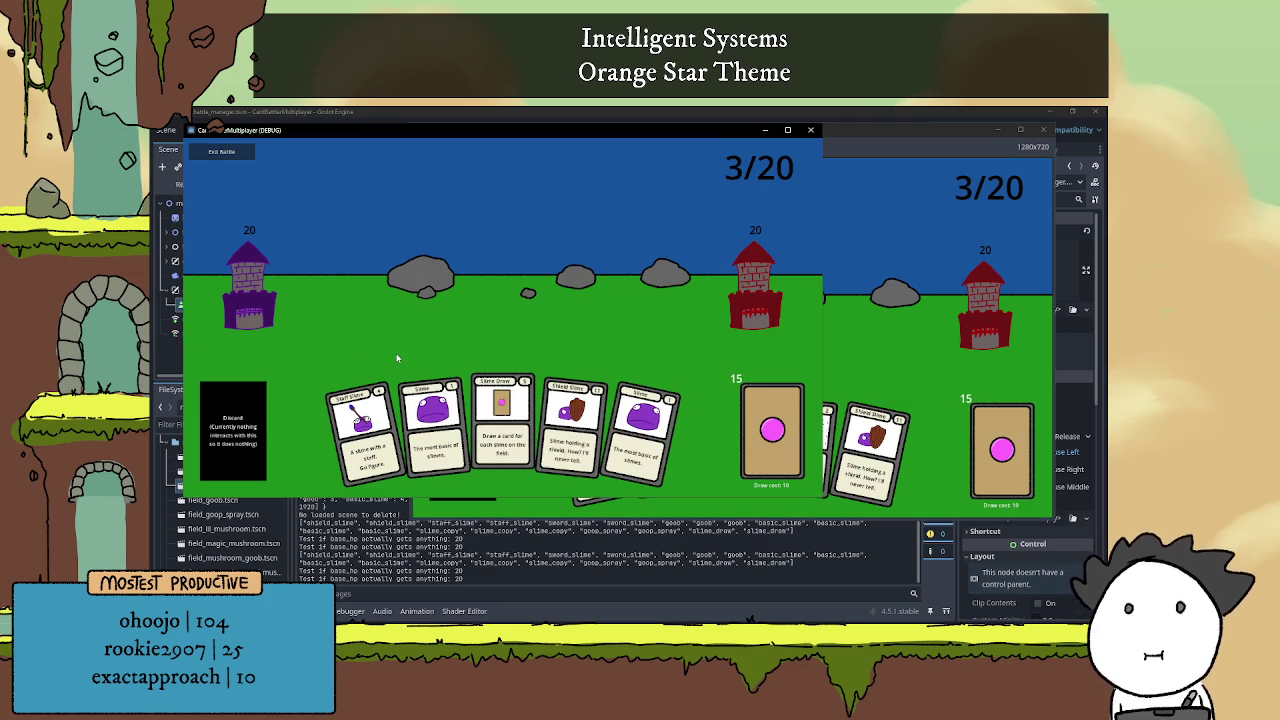
{"action": "left_click", "coordinate": [645, 430]}
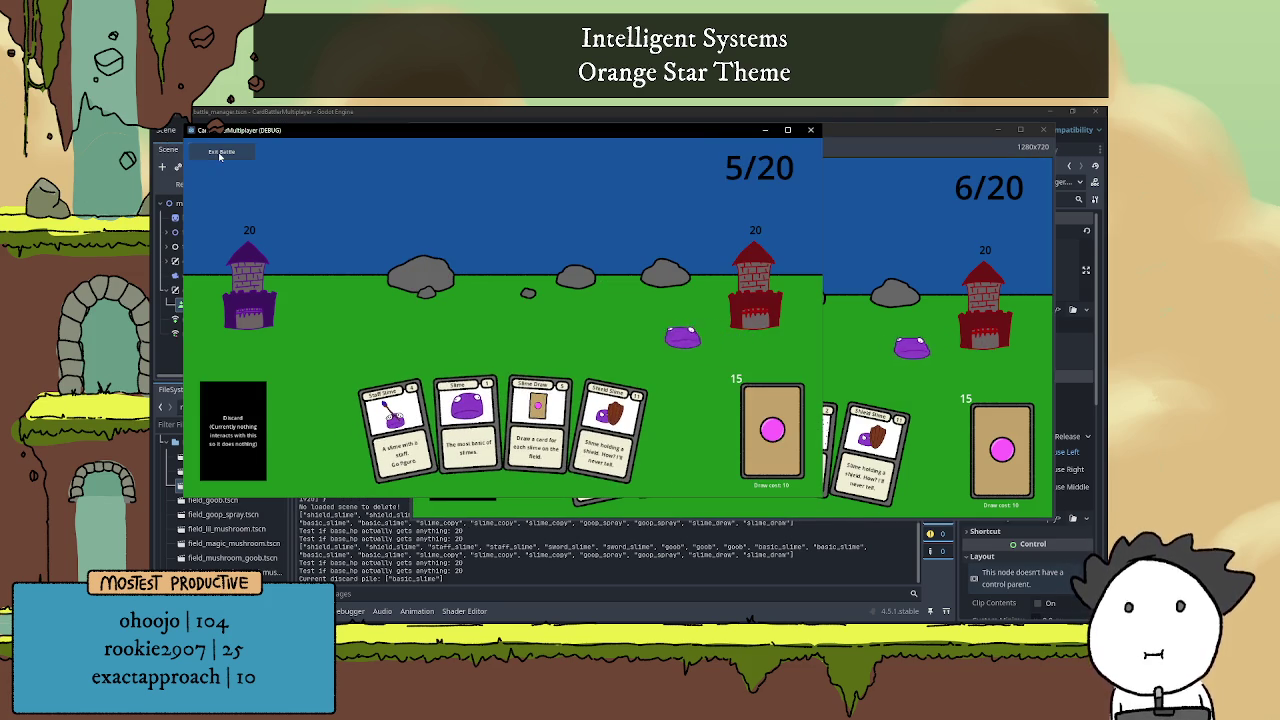
{"action": "left_click", "coordinate": [218, 151]}
{"action": "left_click", "coordinate": [921, 288]}
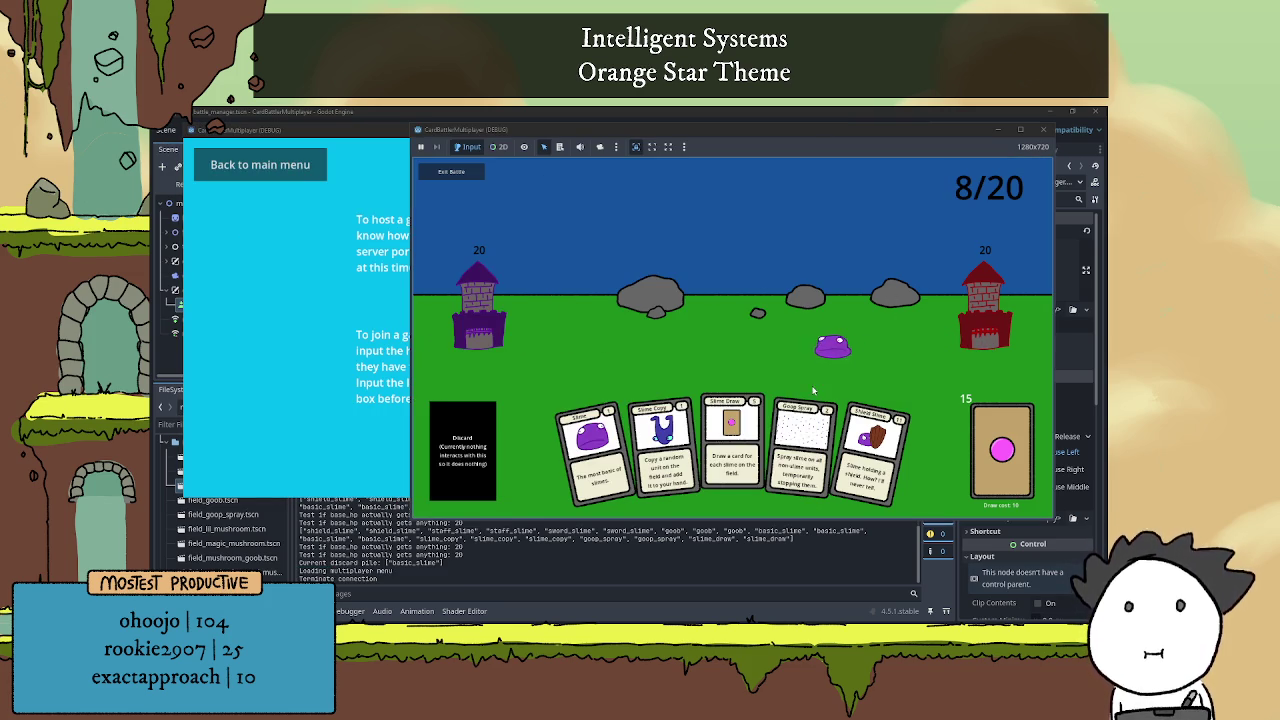
{"action": "left_click", "coordinate": [468, 171]}
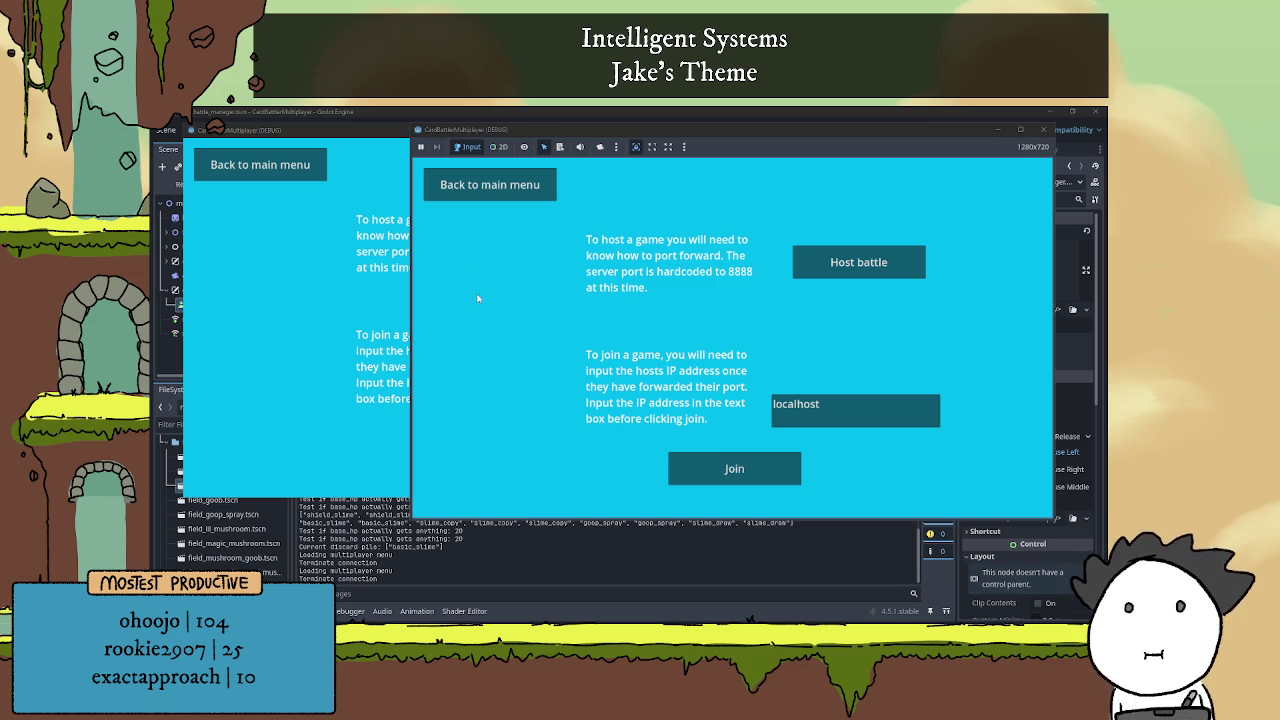
Host and start a second match, exit from the client, rejoin, then close both game windows
{"action": "left_click", "coordinate": [858, 263]}
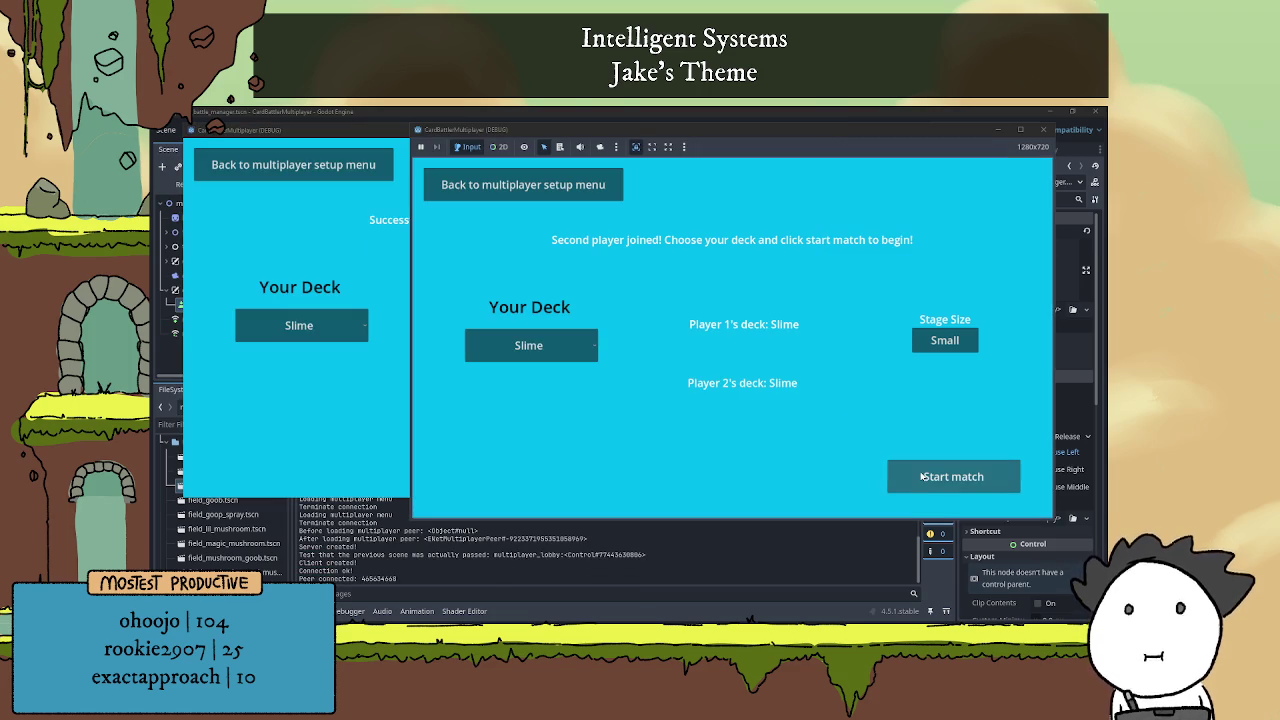
{"action": "left_click", "coordinate": [921, 477]}
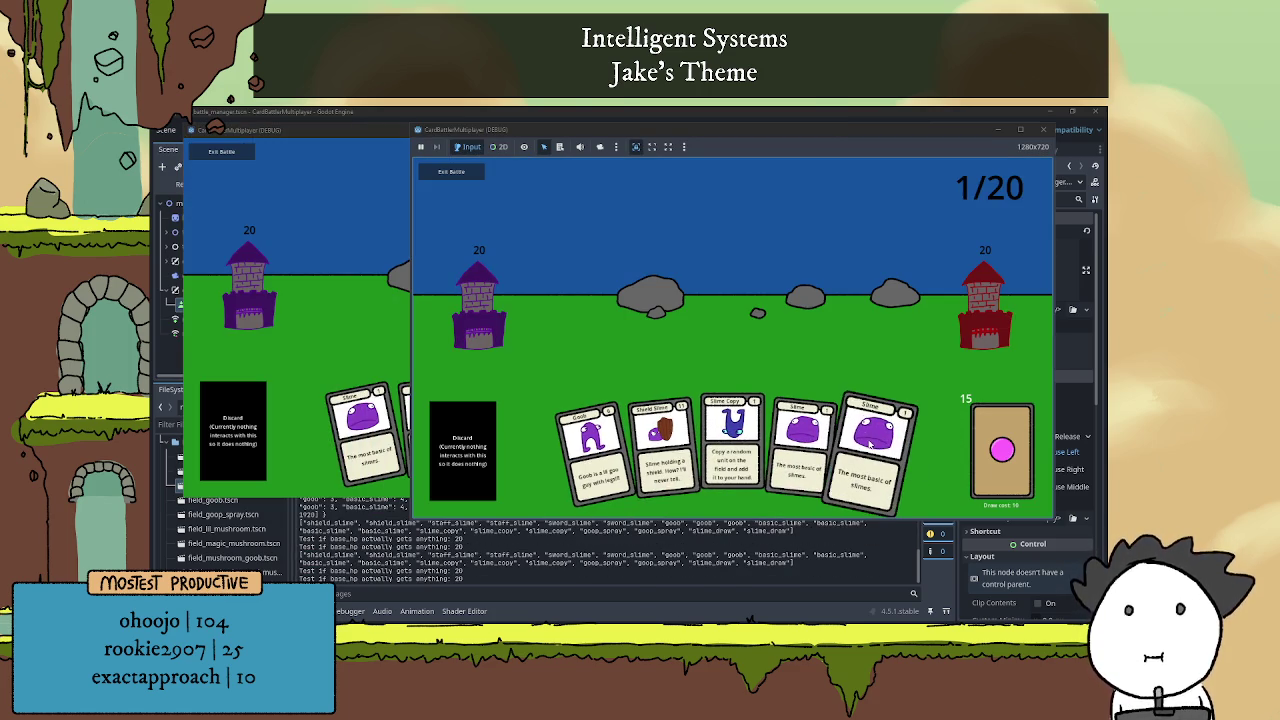
{"action": "left_click_drag", "start_coordinate": [860, 440], "coordinate": [616, 334]}
{"action": "left_click", "coordinate": [290, 211]}
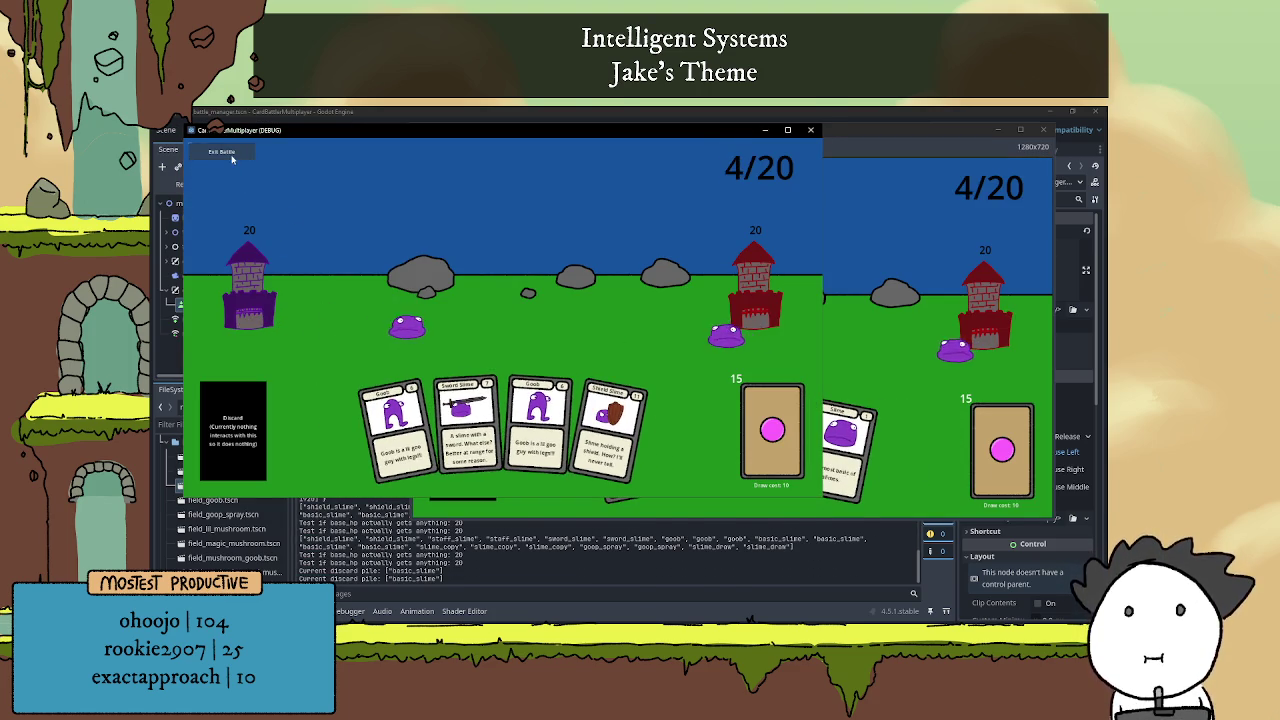
{"action": "left_click", "coordinate": [224, 152]}
{"action": "left_click", "coordinate": [508, 445]}
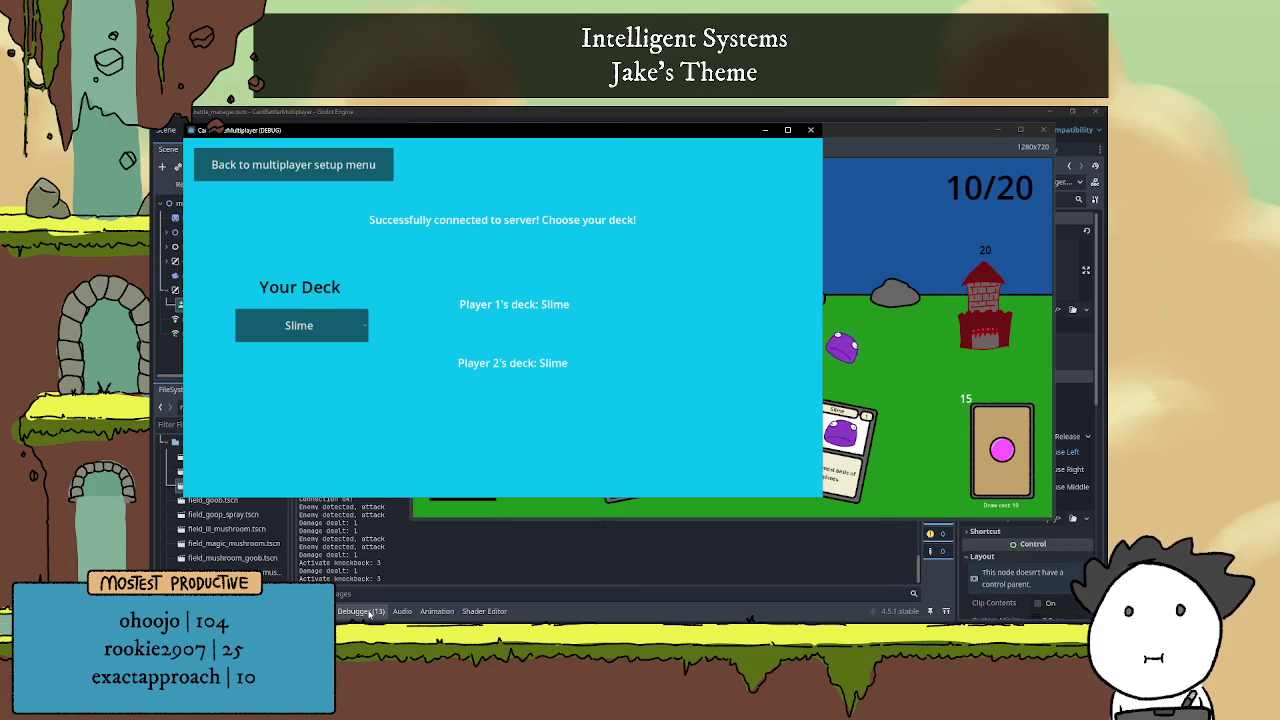
{"action": "key", "text": "F8"}
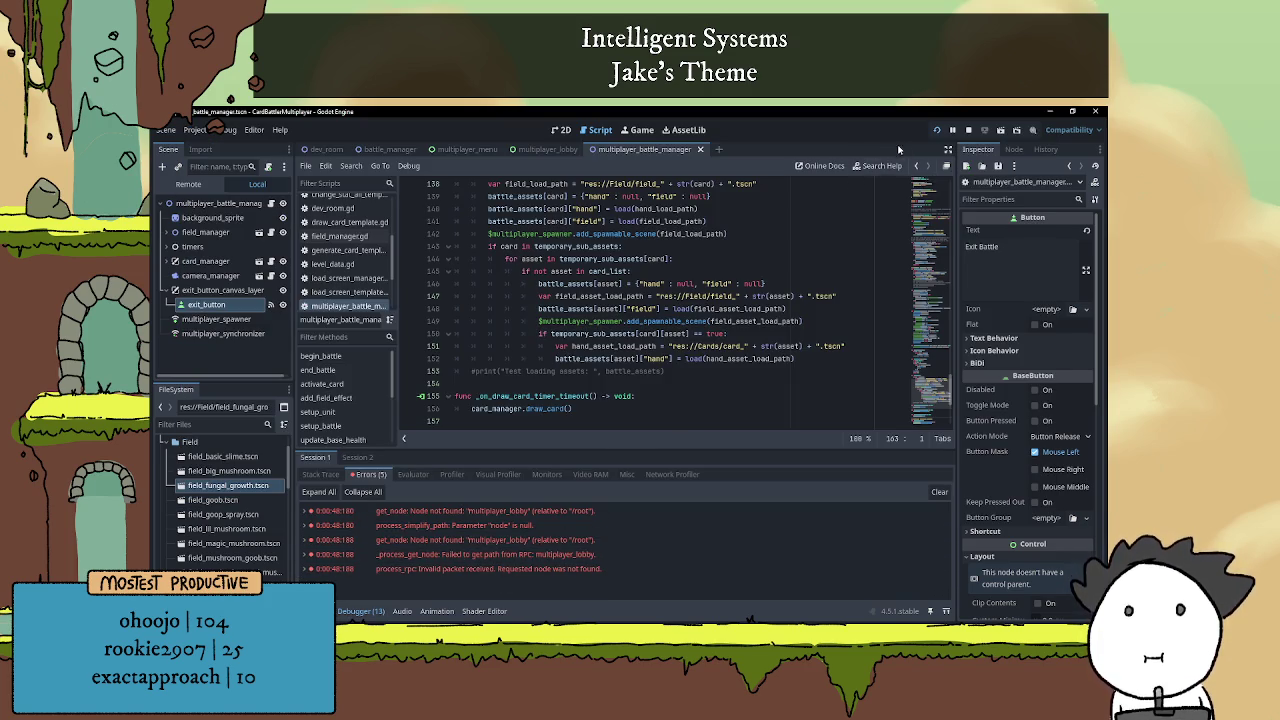
Stop the project, collapse the Debugger panel, and switch to the multiplayer_lobby scene
{"action": "left_click", "coordinate": [968, 133]}
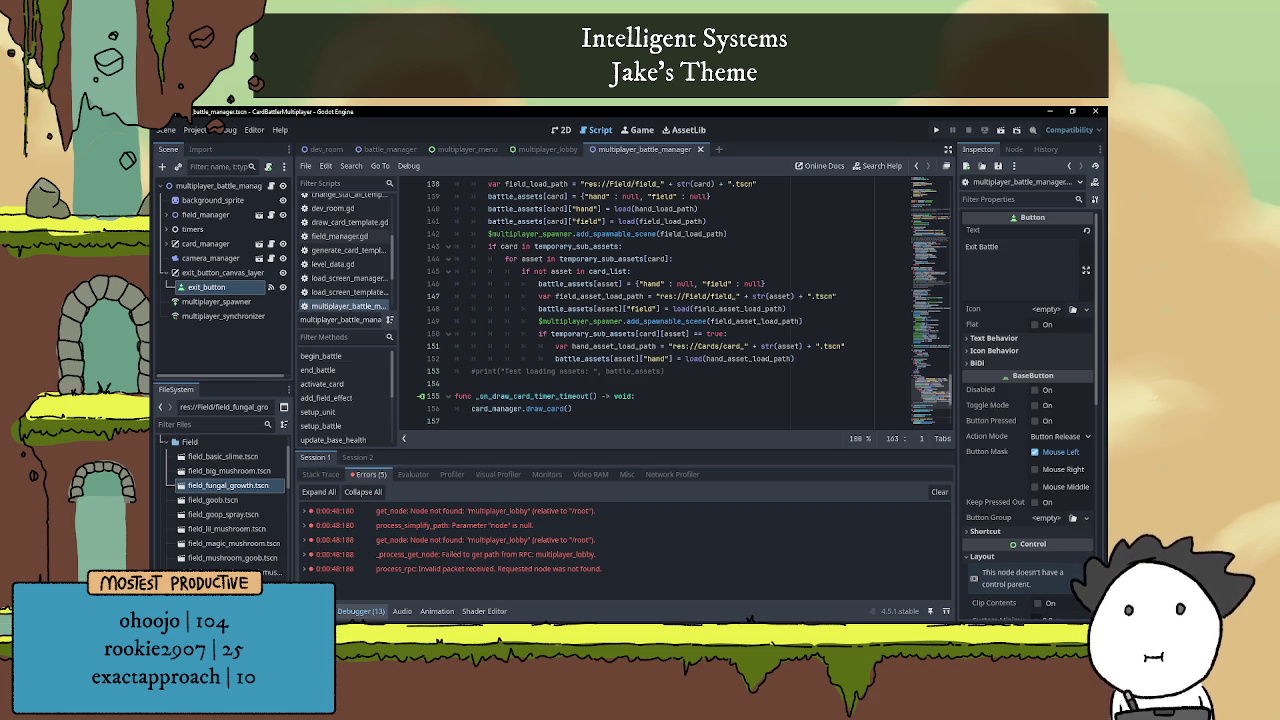
{"action": "left_click", "coordinate": [318, 611]}
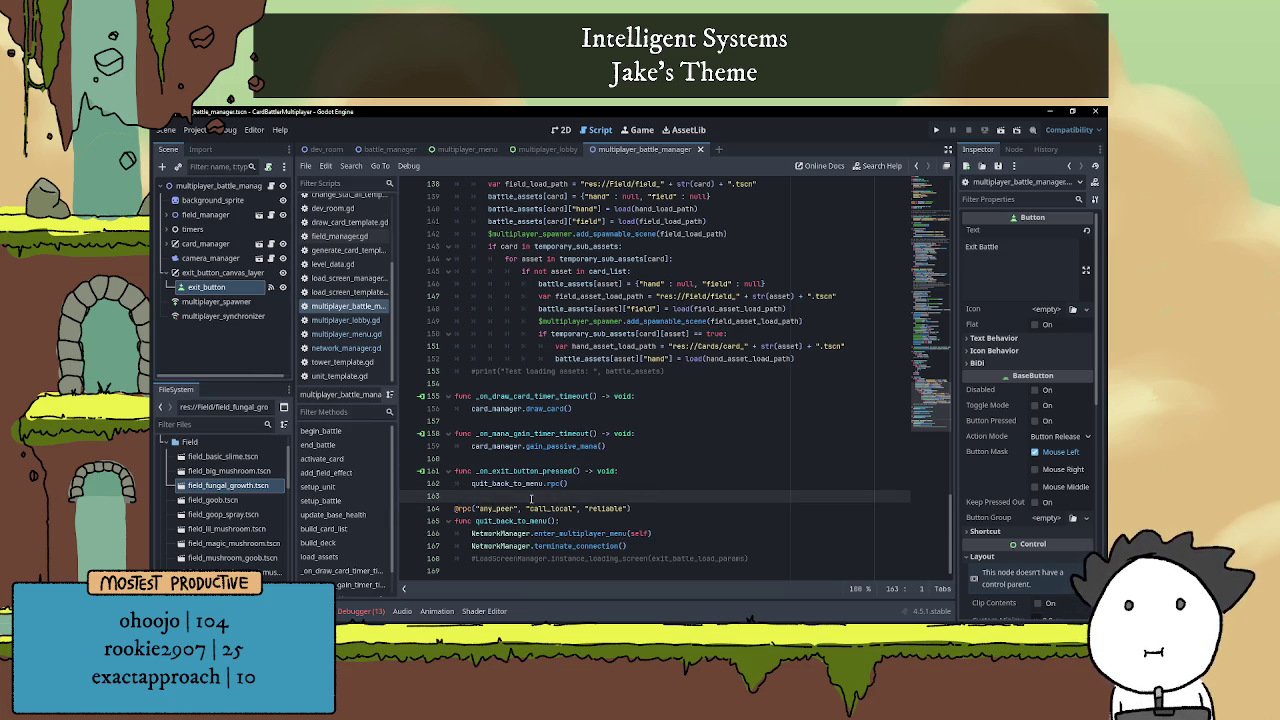
{"action": "mouse_move", "coordinate": [517, 484]}
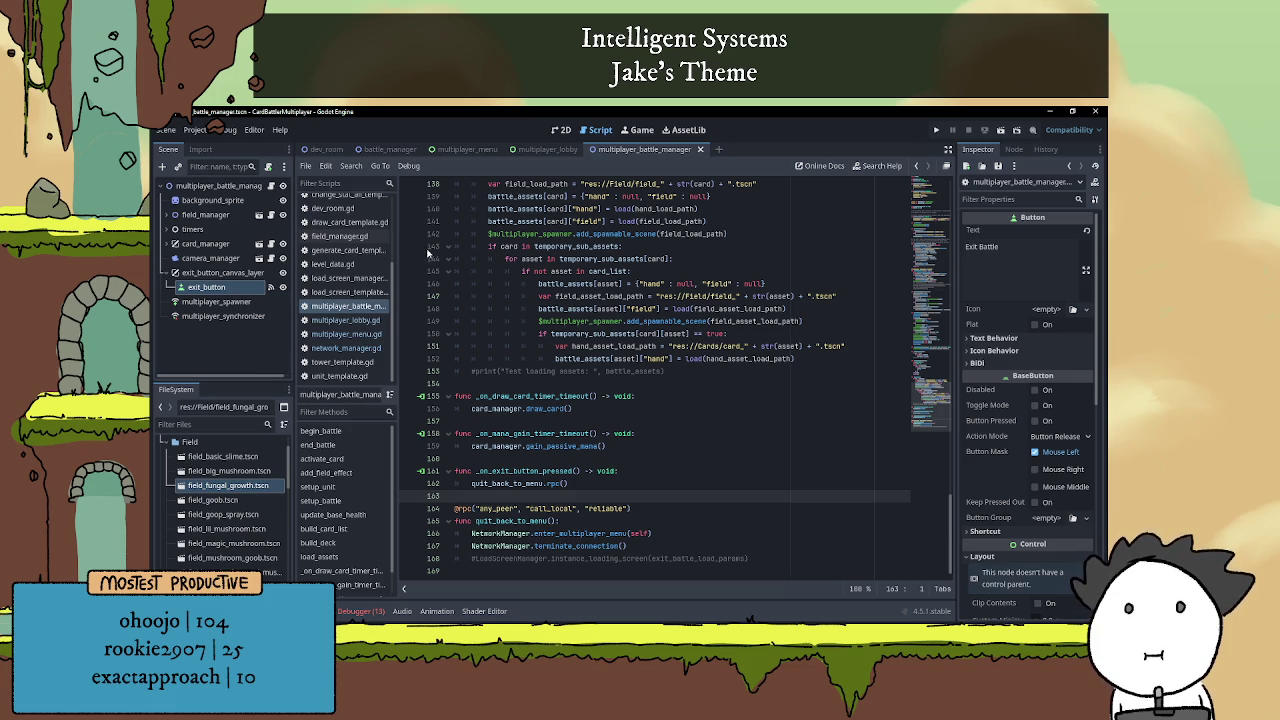
{"action": "left_click", "coordinate": [547, 149]}
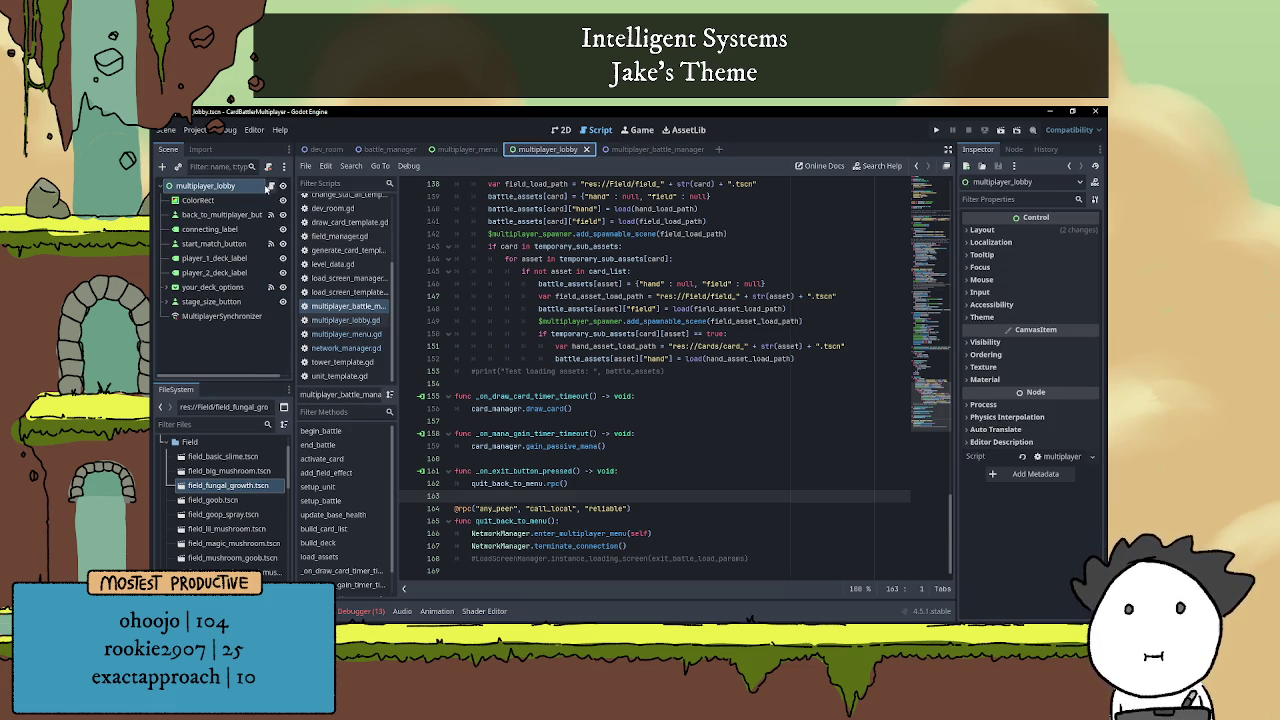
Check _on_back_to_multiplayer_button_pressed in multiplayer_lobby.gd, then reopen the multiplayer_battle_manager script
{"action": "left_click", "coordinate": [270, 186]}
{"action": "scroll", "coordinate": [566, 306], "scroll_direction": "down", "scroll_amount": 20}
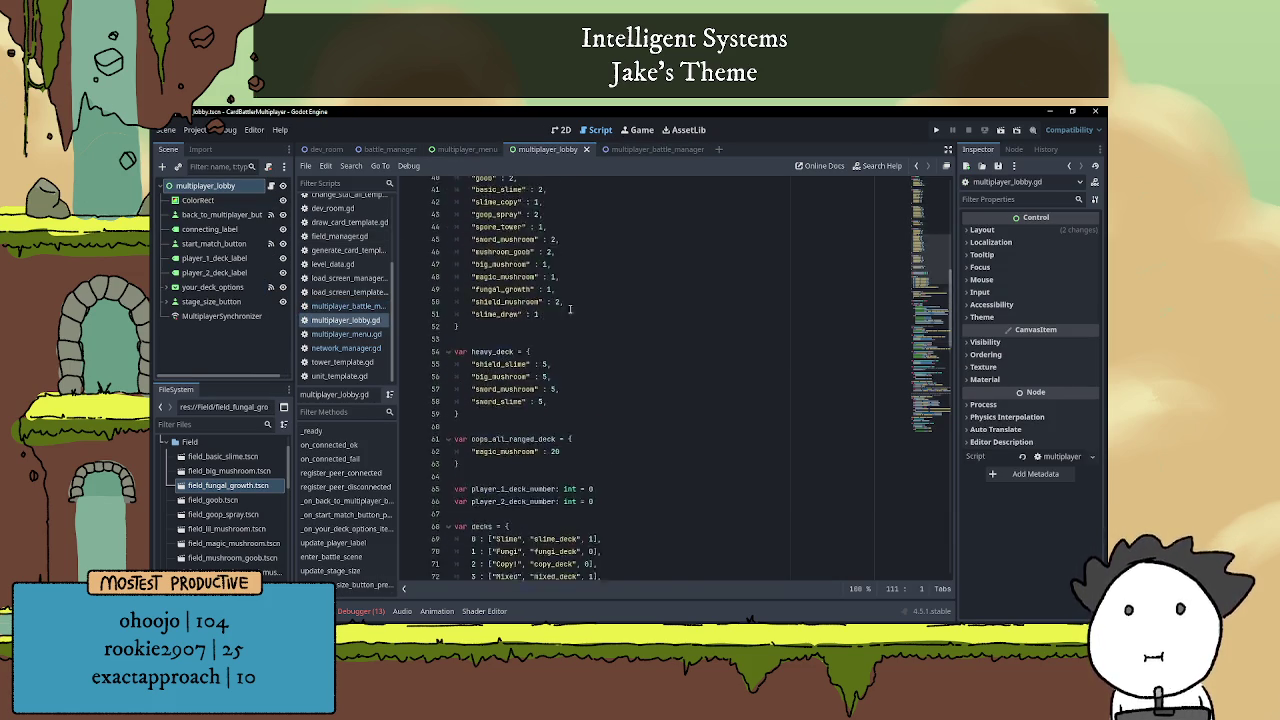
{"action": "scroll", "coordinate": [573, 314], "scroll_direction": "down", "scroll_amount": 10}
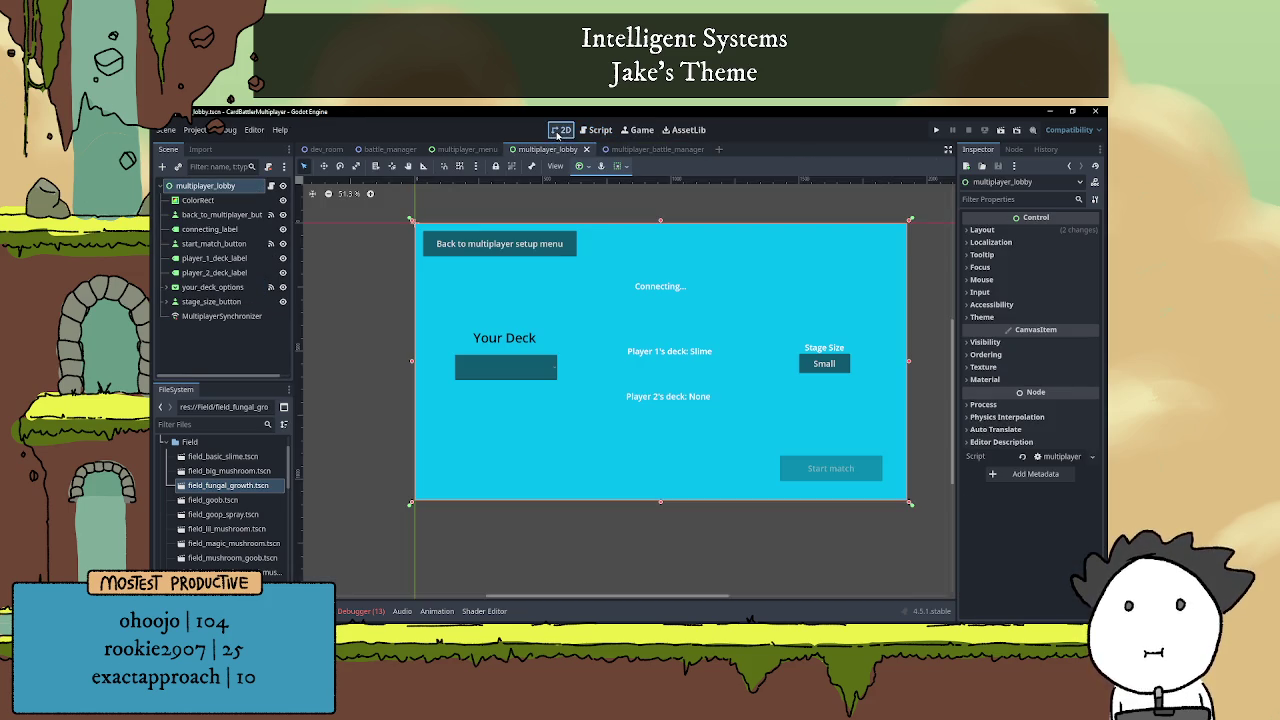
{"action": "left_click", "coordinate": [561, 130]}
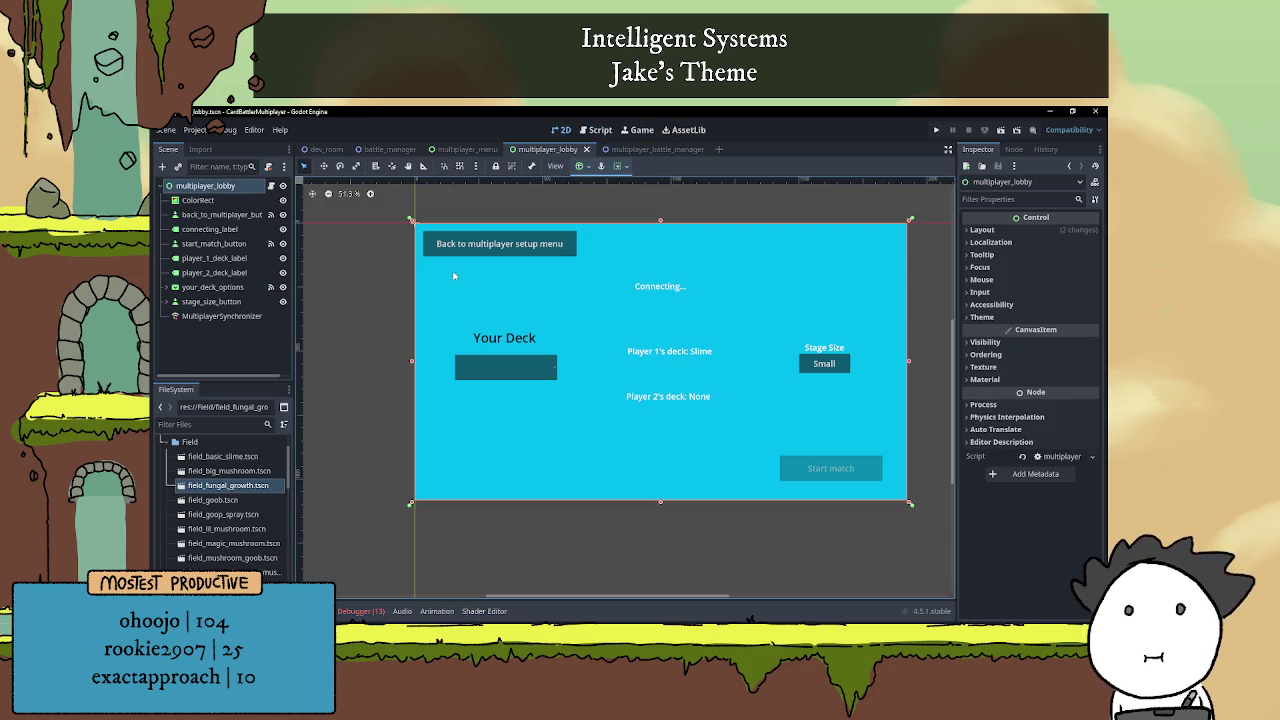
{"action": "left_click", "coordinate": [650, 149]}
{"action": "left_click", "coordinate": [269, 187]}
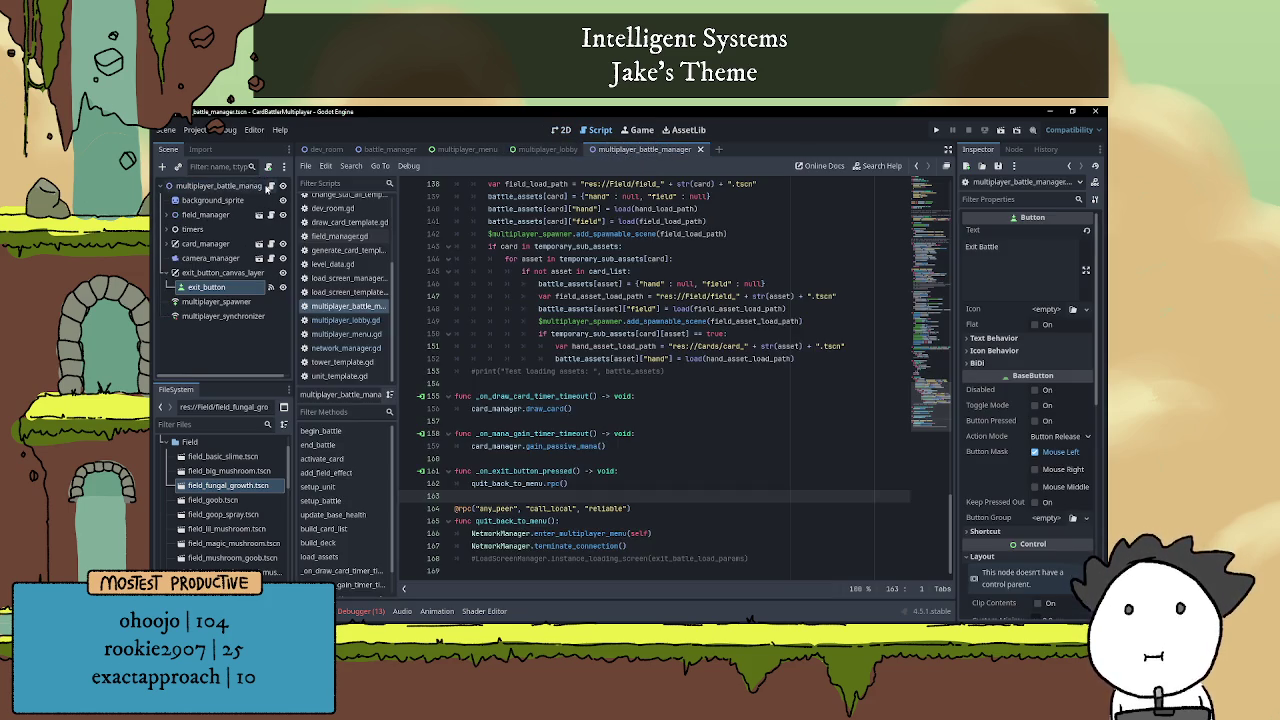
{"action": "left_click", "coordinate": [491, 483]}
{"action": "left_click", "coordinate": [593, 482]}
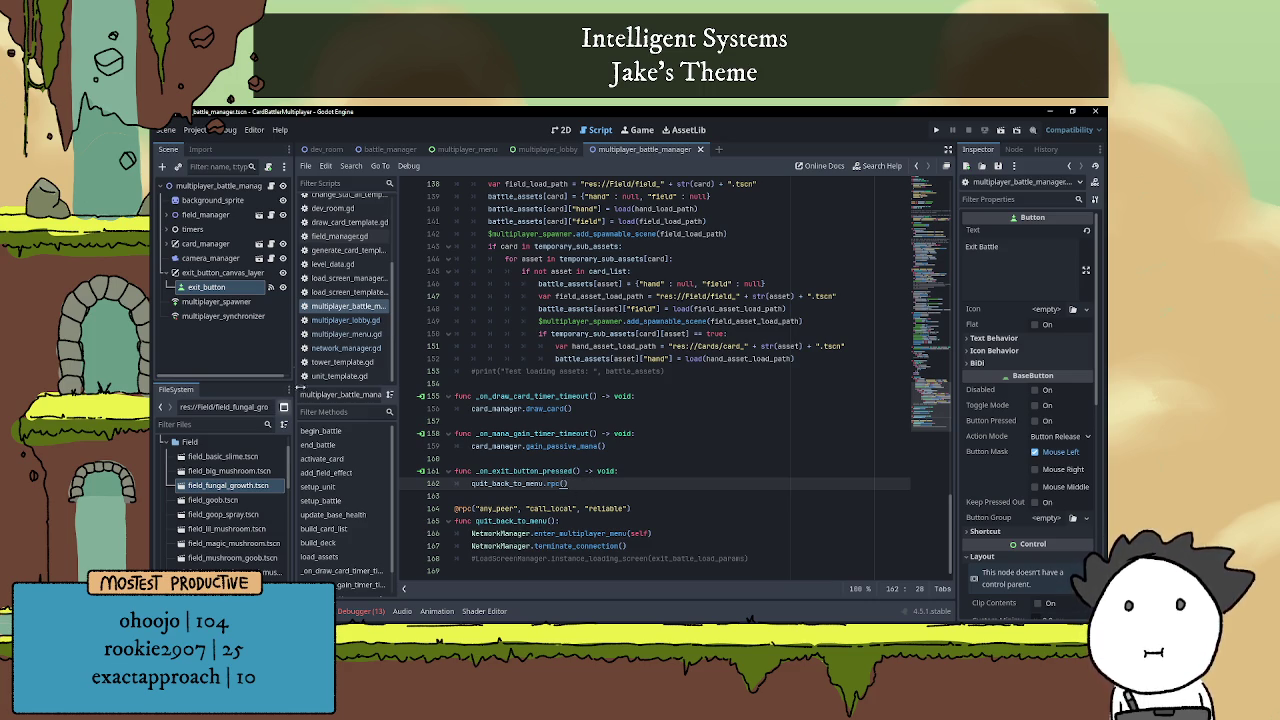
{"action": "left_click", "coordinate": [343, 347]}
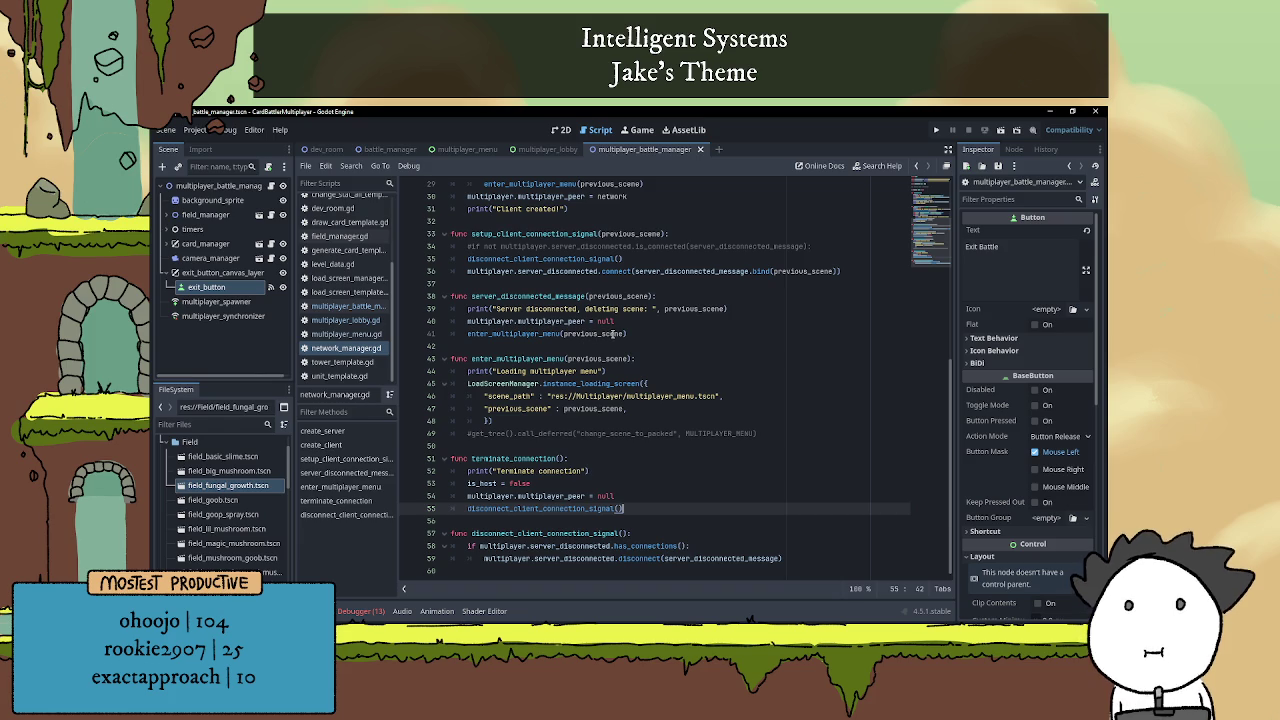
{"action": "left_click", "coordinate": [547, 346]}
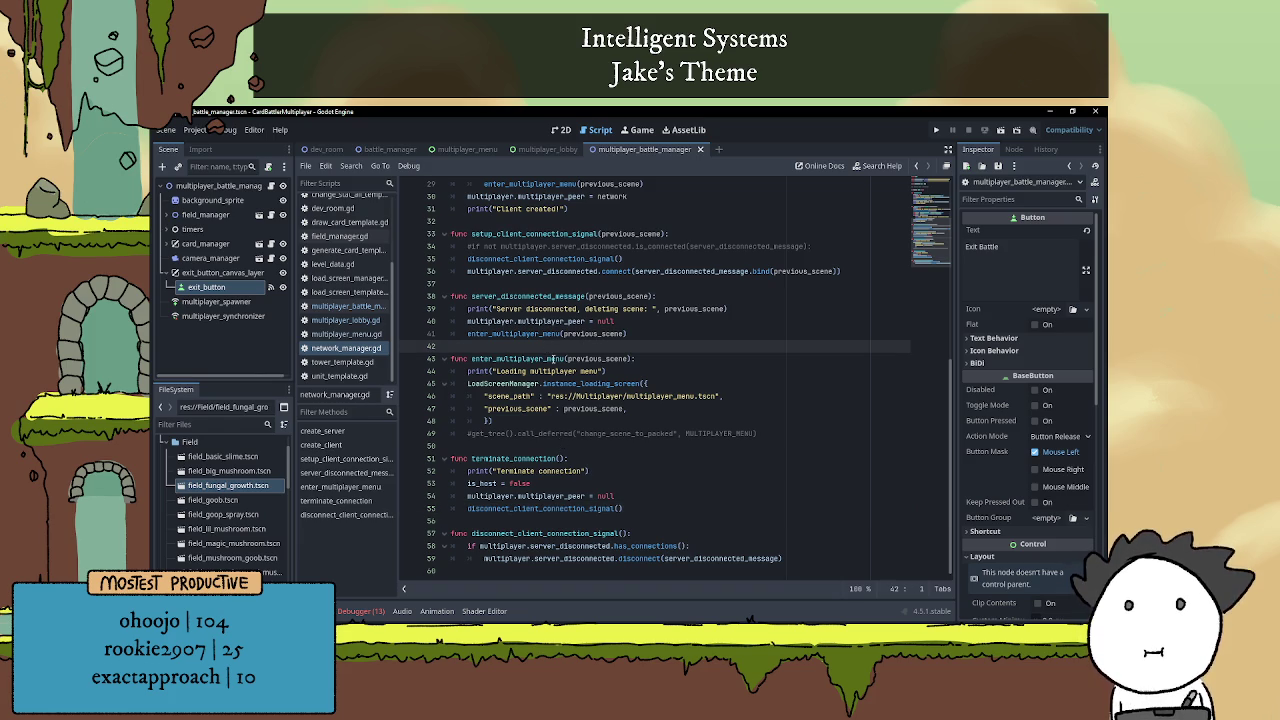
{"action": "scroll", "coordinate": [553, 358], "scroll_direction": "up", "scroll_amount": 1}
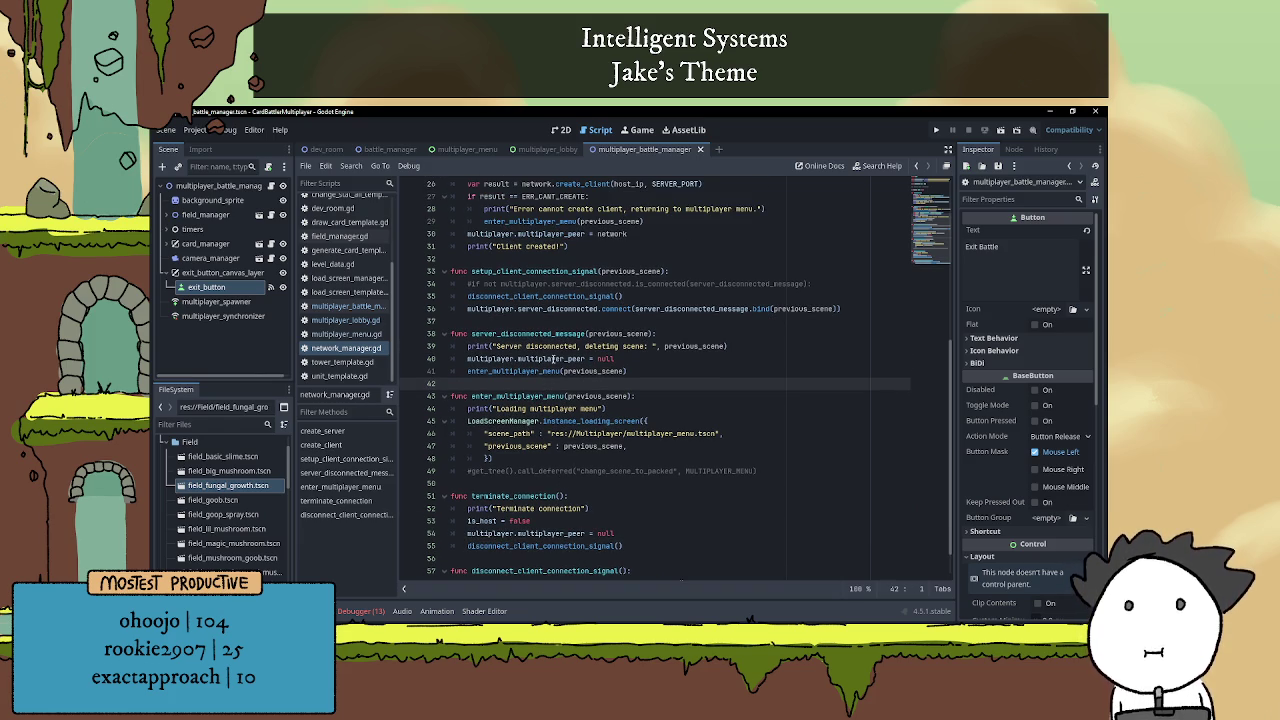
{"action": "mouse_move", "coordinate": [550, 359]}
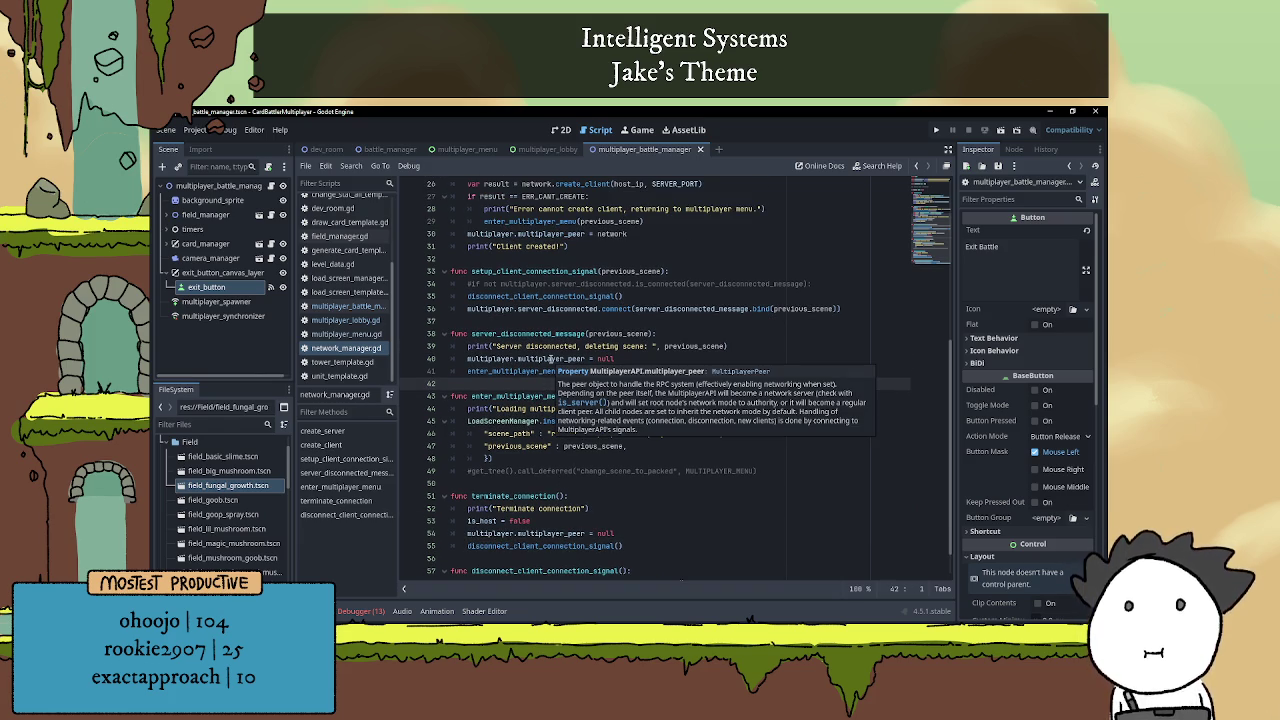
{"action": "scroll", "coordinate": [543, 346], "scroll_direction": "up", "scroll_amount": 1}
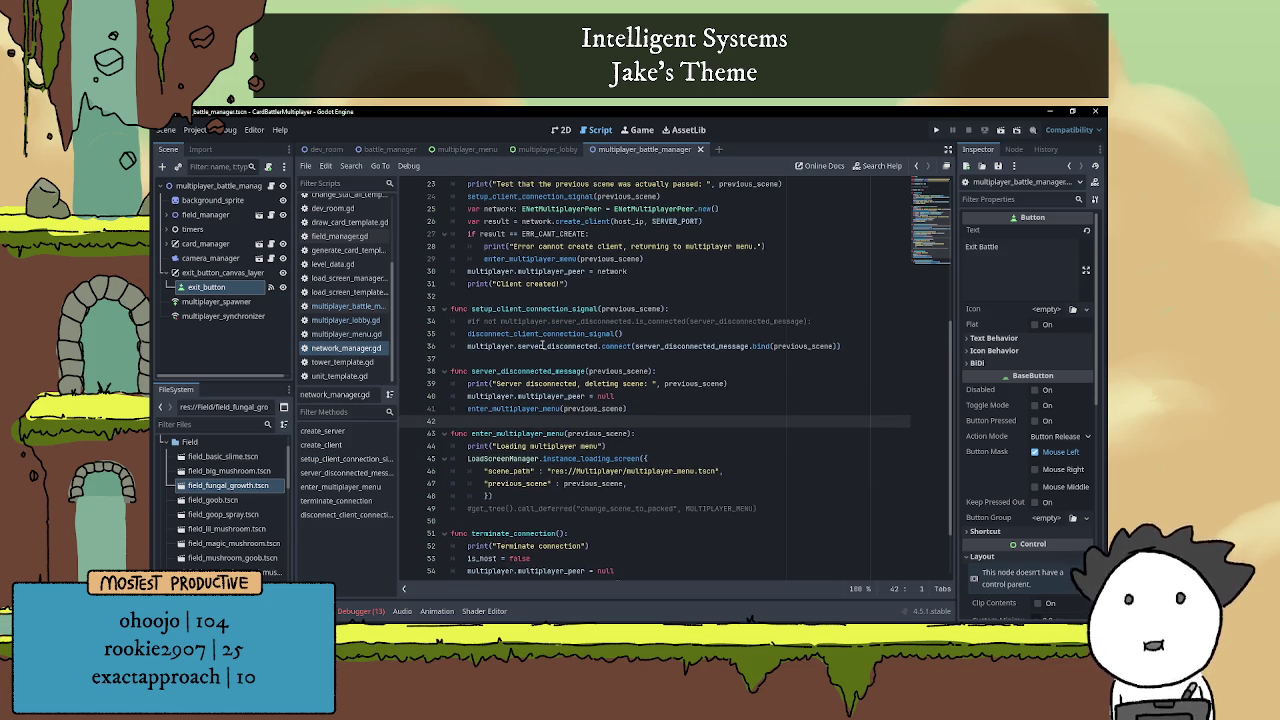
{"action": "scroll", "coordinate": [543, 346], "scroll_direction": "down", "scroll_amount": 1}
{"action": "scroll", "coordinate": [564, 334], "scroll_direction": "down", "scroll_amount": 1}
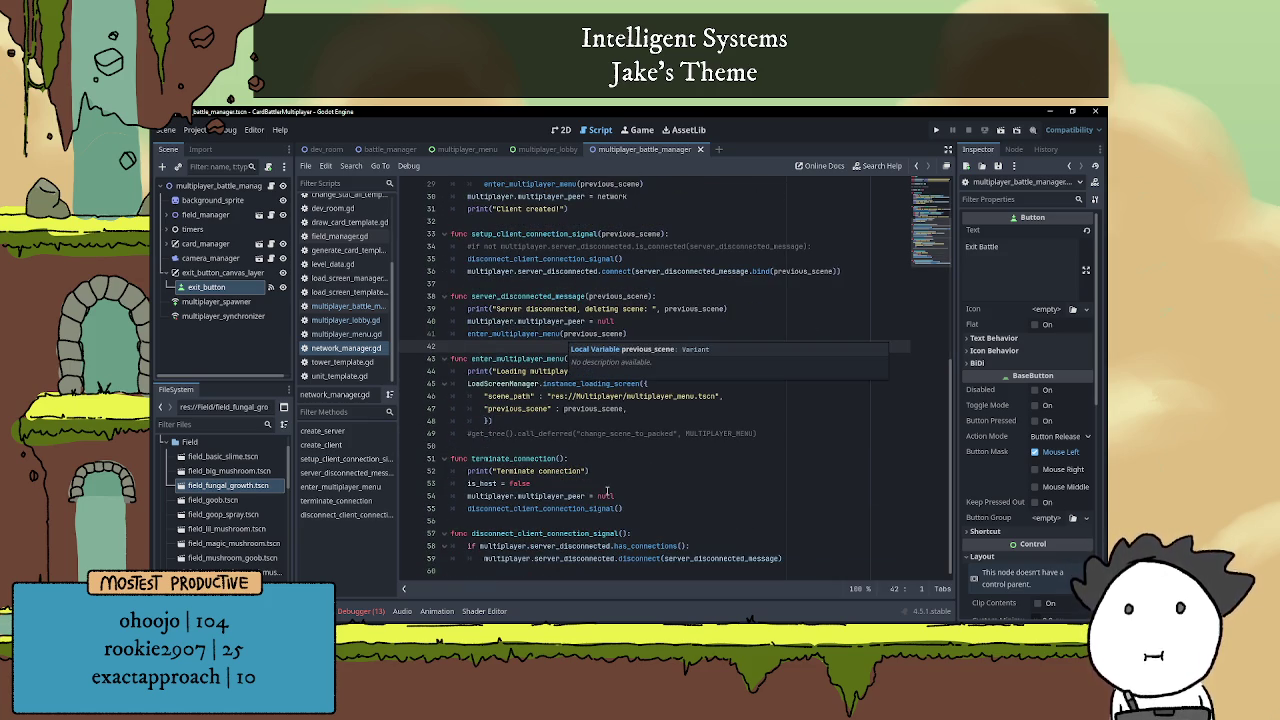
{"action": "left_click", "coordinate": [557, 532]}
{"action": "left_click", "coordinate": [567, 521]}
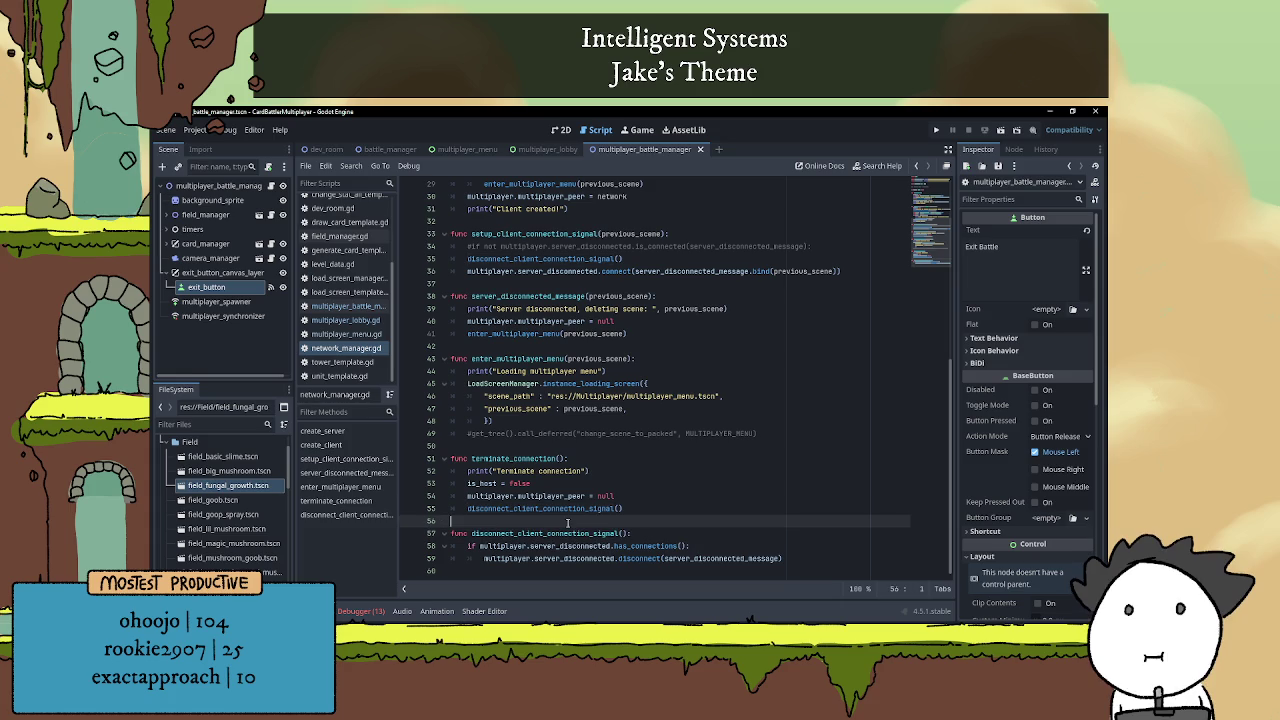
{"action": "scroll", "coordinate": [608, 523], "scroll_direction": "up", "scroll_amount": 4}
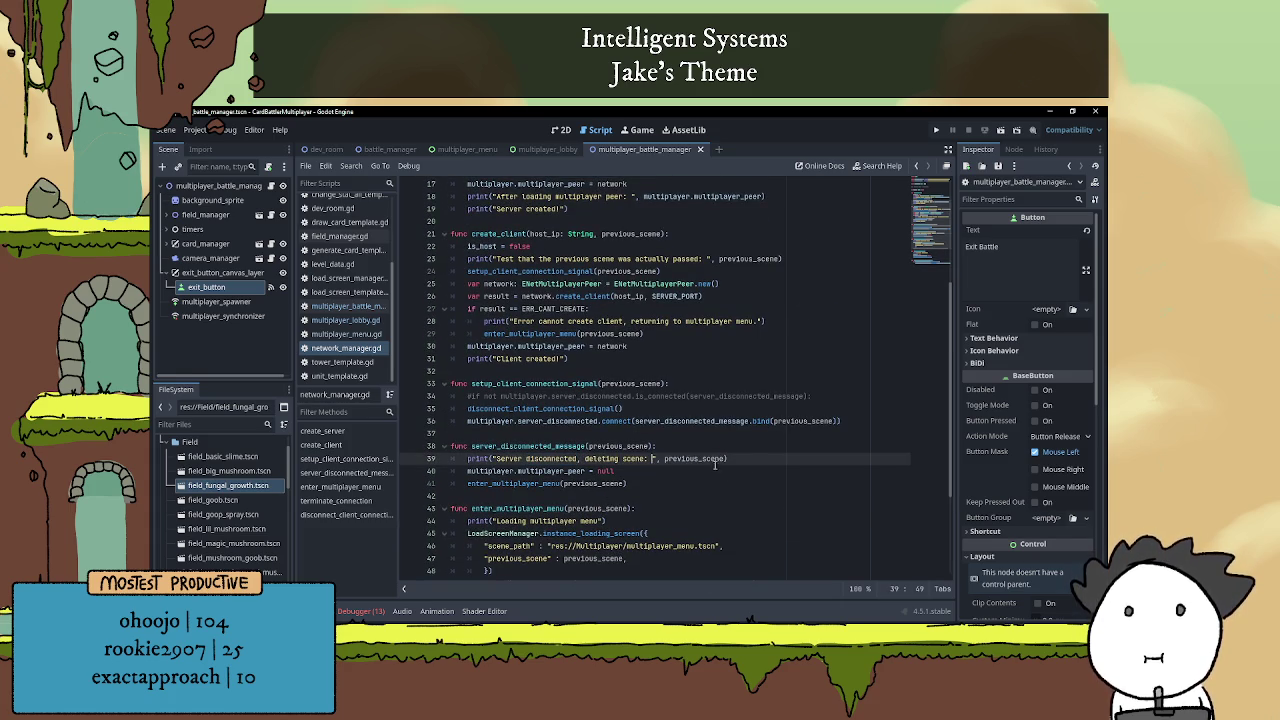
{"action": "left_click", "coordinate": [664, 498]}
{"action": "left_click", "coordinate": [655, 446]}
{"action": "scroll", "coordinate": [652, 476], "scroll_direction": "up", "scroll_amount": 1}
{"action": "left_click", "coordinate": [635, 412]}
{"action": "scroll", "coordinate": [635, 412], "scroll_direction": "up", "scroll_amount": 2}
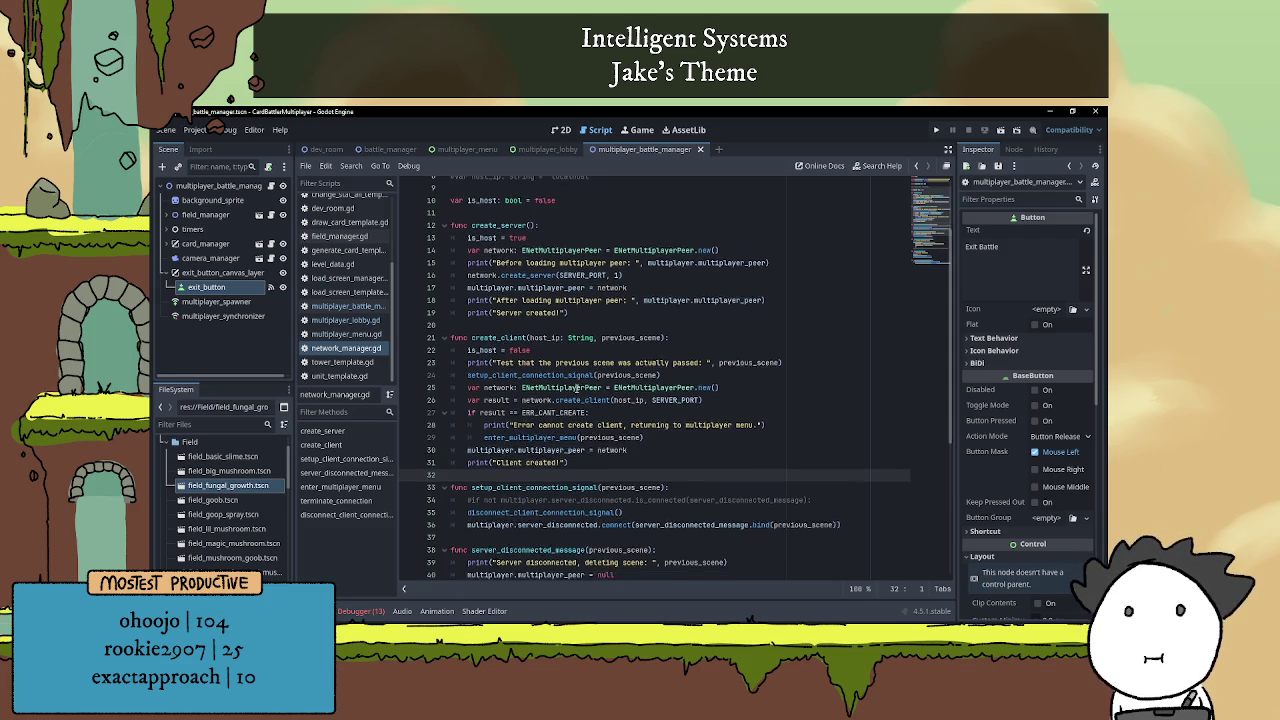
{"action": "scroll", "coordinate": [577, 388], "scroll_direction": "down", "scroll_amount": 1}
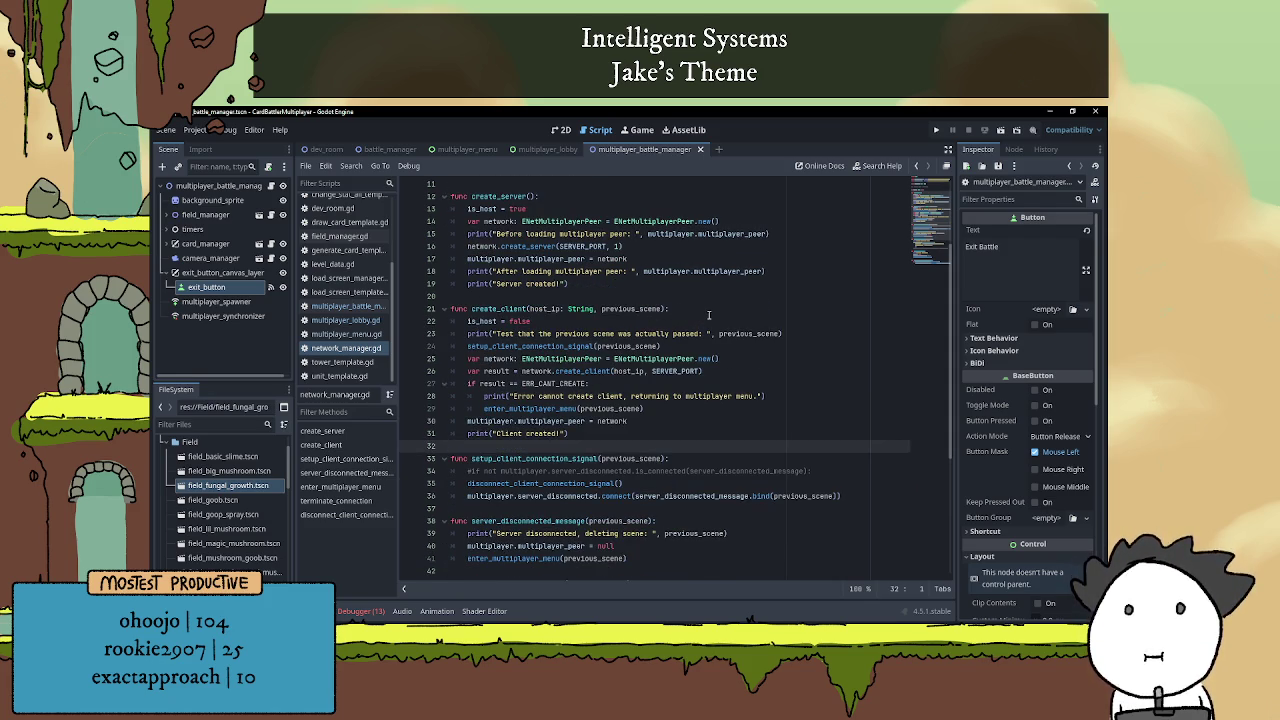
{"action": "scroll", "coordinate": [735, 310], "scroll_direction": "down", "scroll_amount": 2}
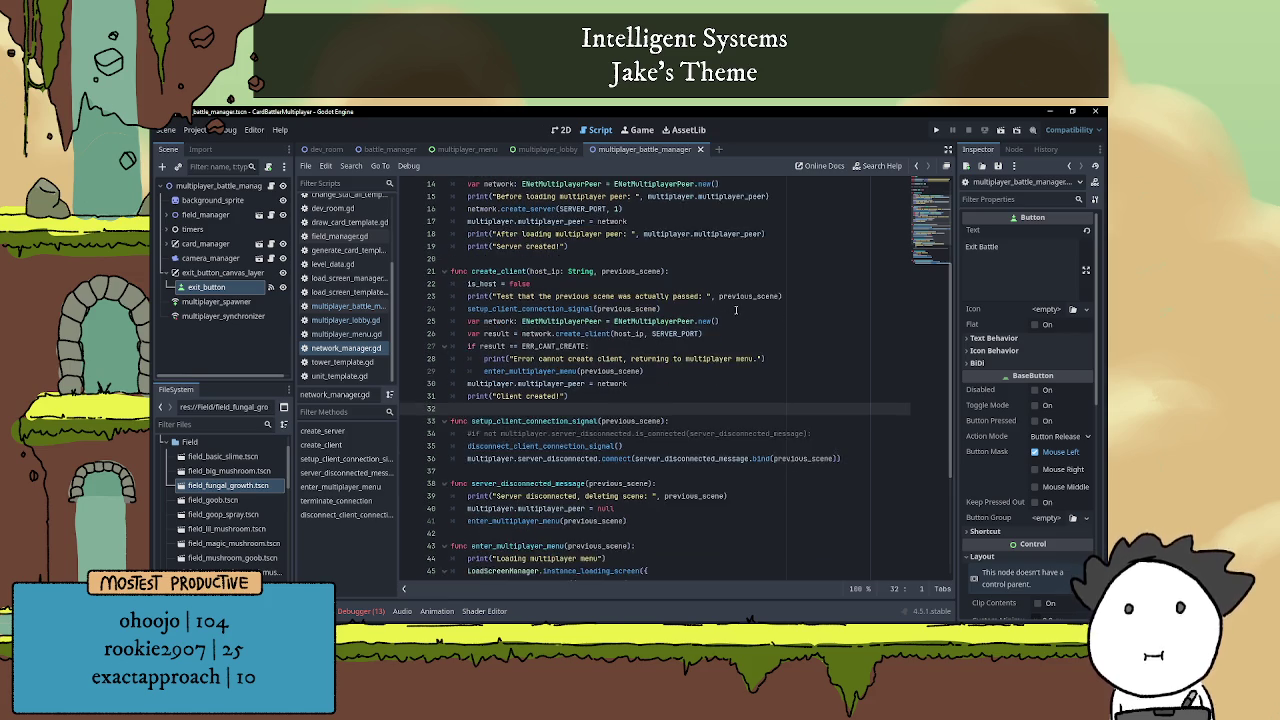
{"action": "scroll", "coordinate": [742, 310], "scroll_direction": "down", "scroll_amount": 3}
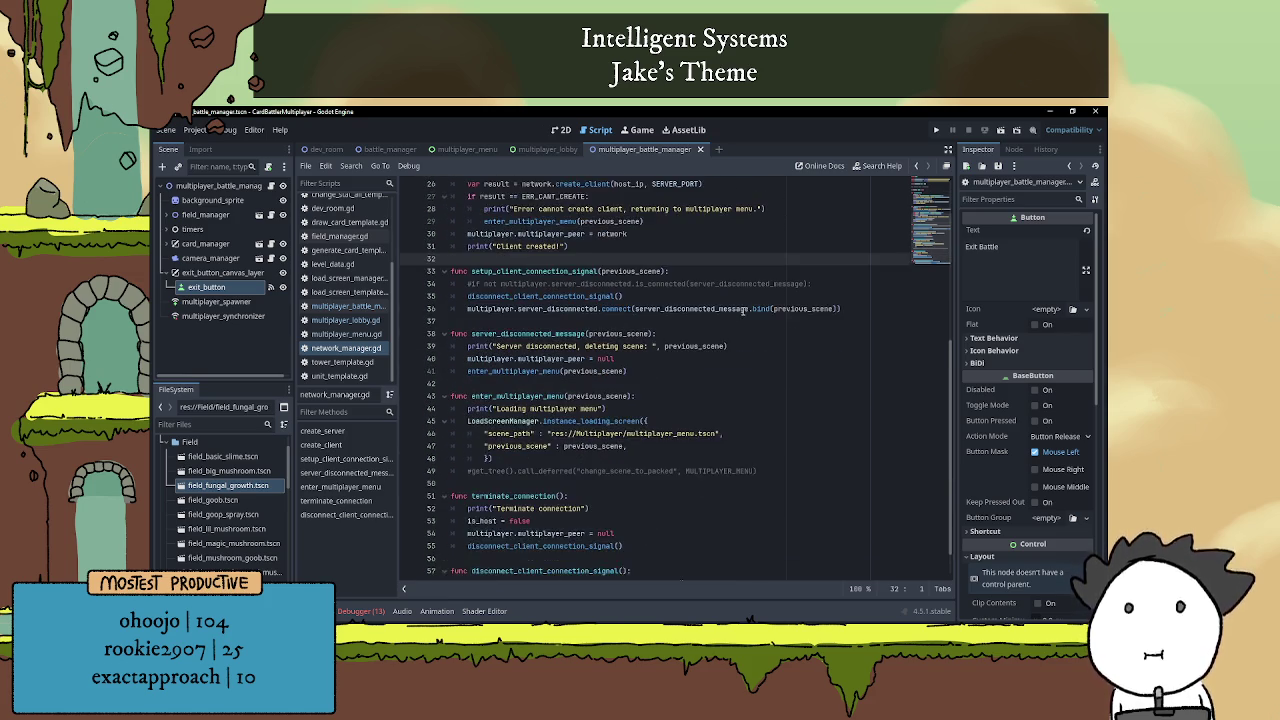
{"action": "scroll", "coordinate": [742, 311], "scroll_direction": "down", "scroll_amount": 1}
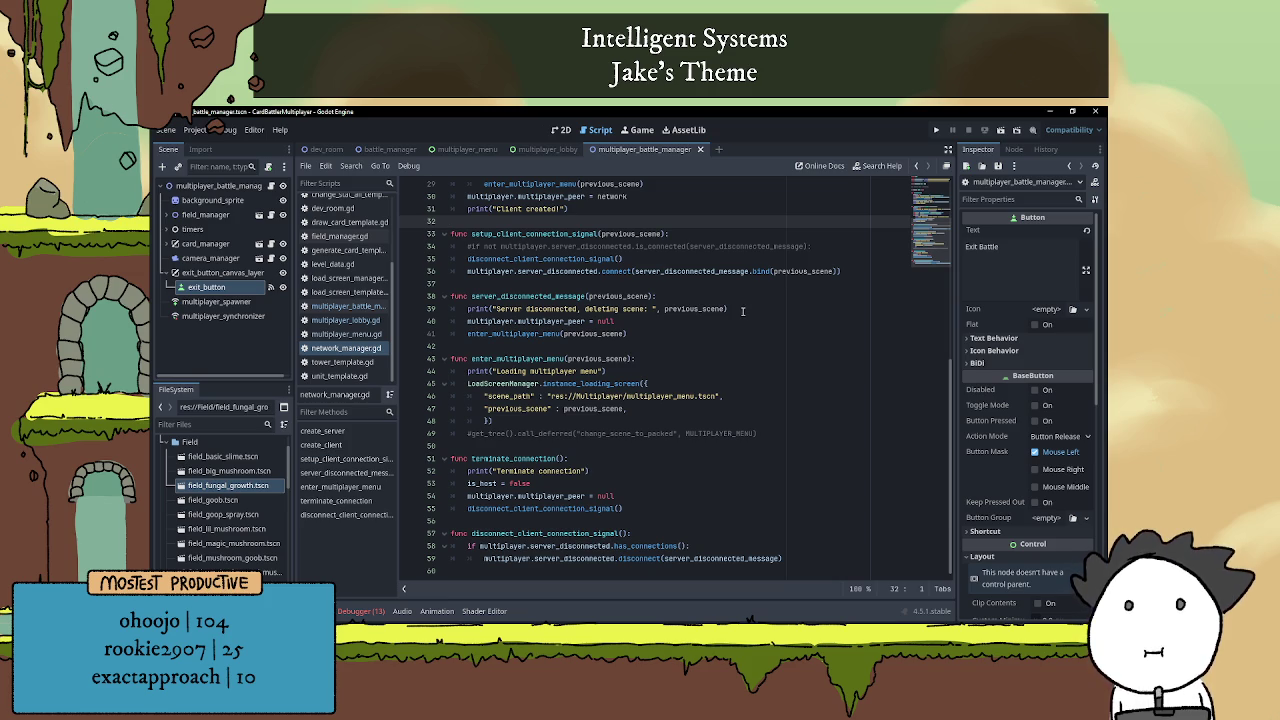
Inspect disconnect_client_connection_signal in network_manager.gd, then return to multiplayer_battle_manager.gd at line 163
{"action": "double_click", "coordinate": [575, 535]}
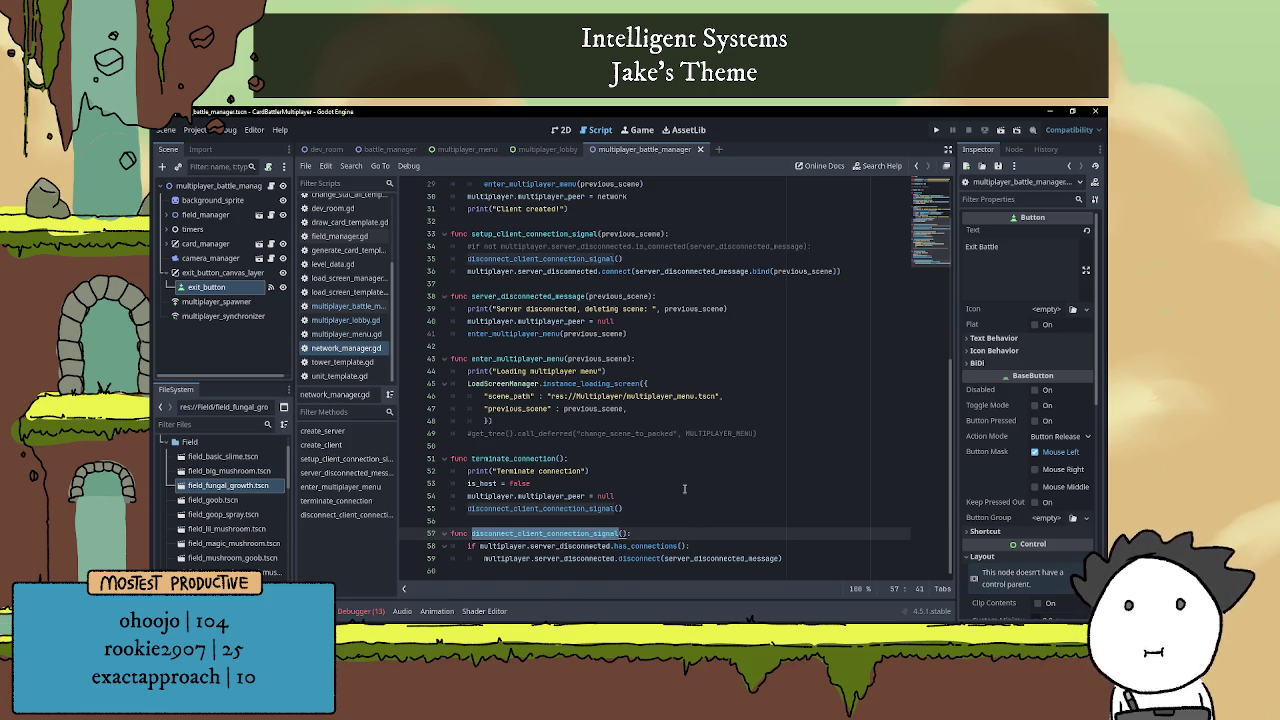
{"action": "scroll", "coordinate": [684, 495], "scroll_direction": "up", "scroll_amount": 2}
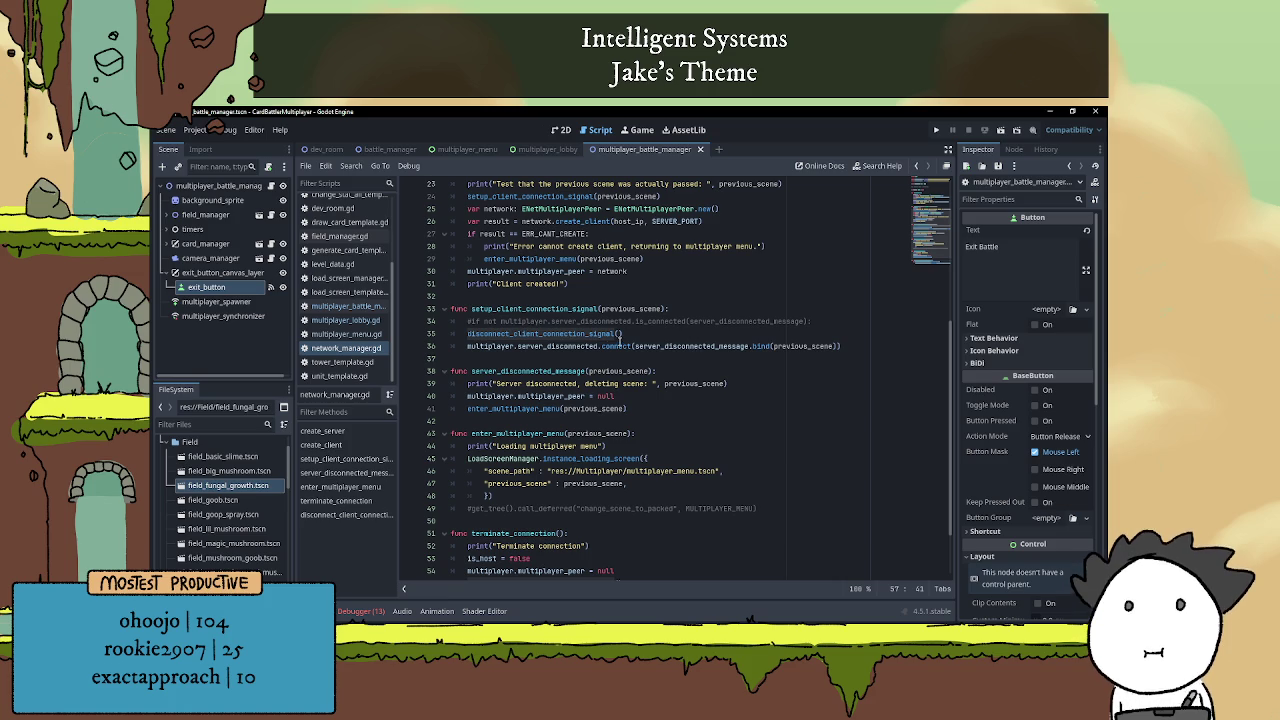
{"action": "scroll", "coordinate": [621, 339], "scroll_direction": "down", "scroll_amount": 2}
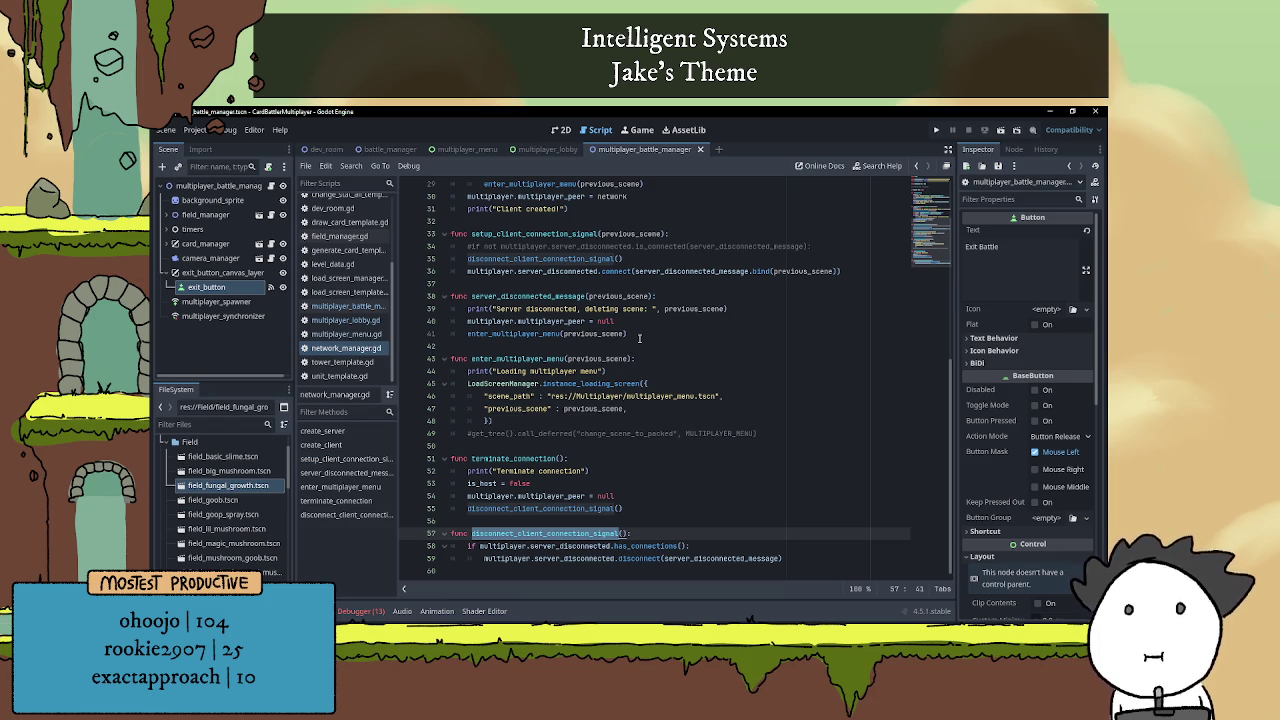
{"action": "scroll", "coordinate": [641, 338], "scroll_direction": "up", "scroll_amount": 3}
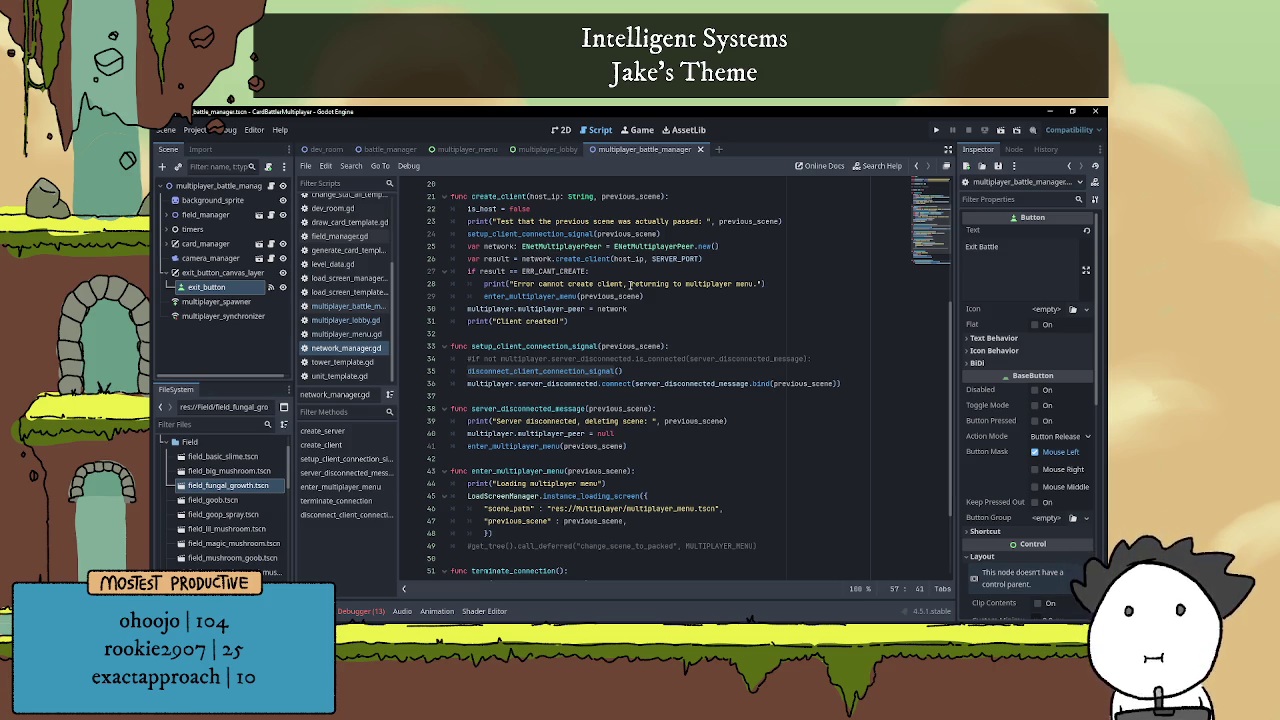
{"action": "scroll", "coordinate": [639, 357], "scroll_direction": "down", "scroll_amount": 3}
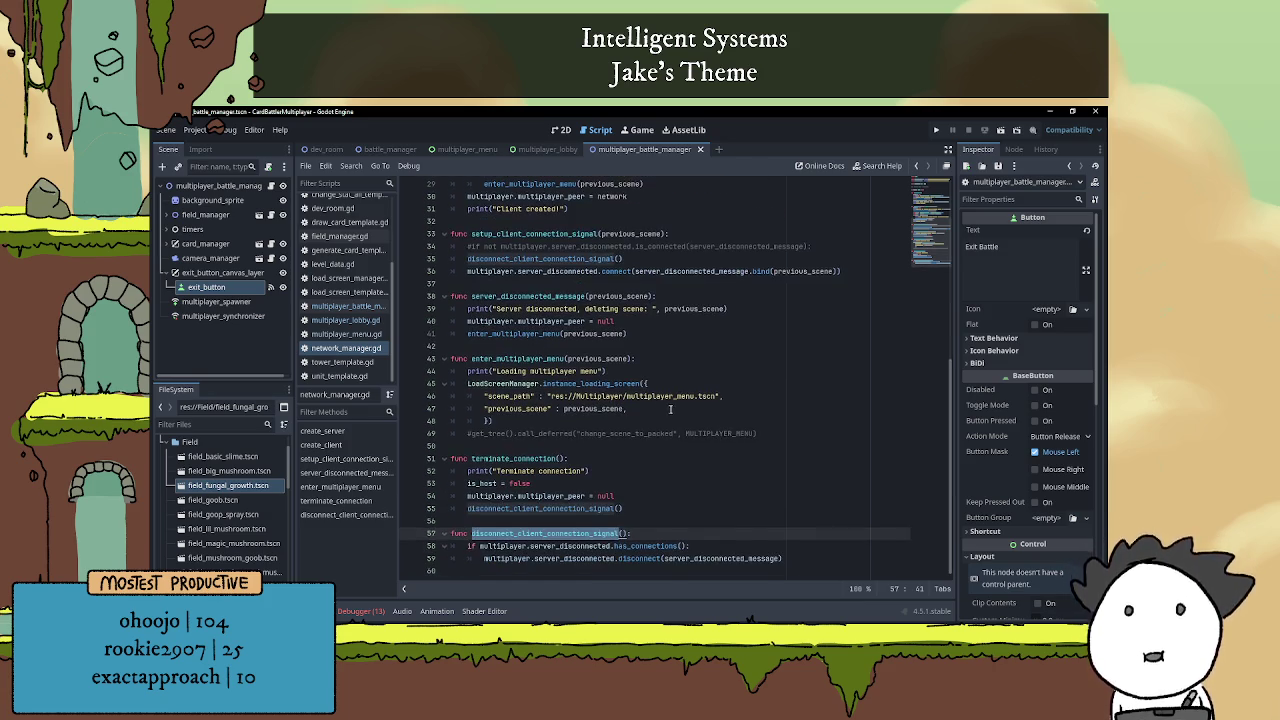
{"action": "left_click", "coordinate": [640, 457]}
{"action": "left_click", "coordinate": [640, 449]}
{"action": "scroll", "coordinate": [645, 450], "scroll_direction": "up", "scroll_amount": 9}
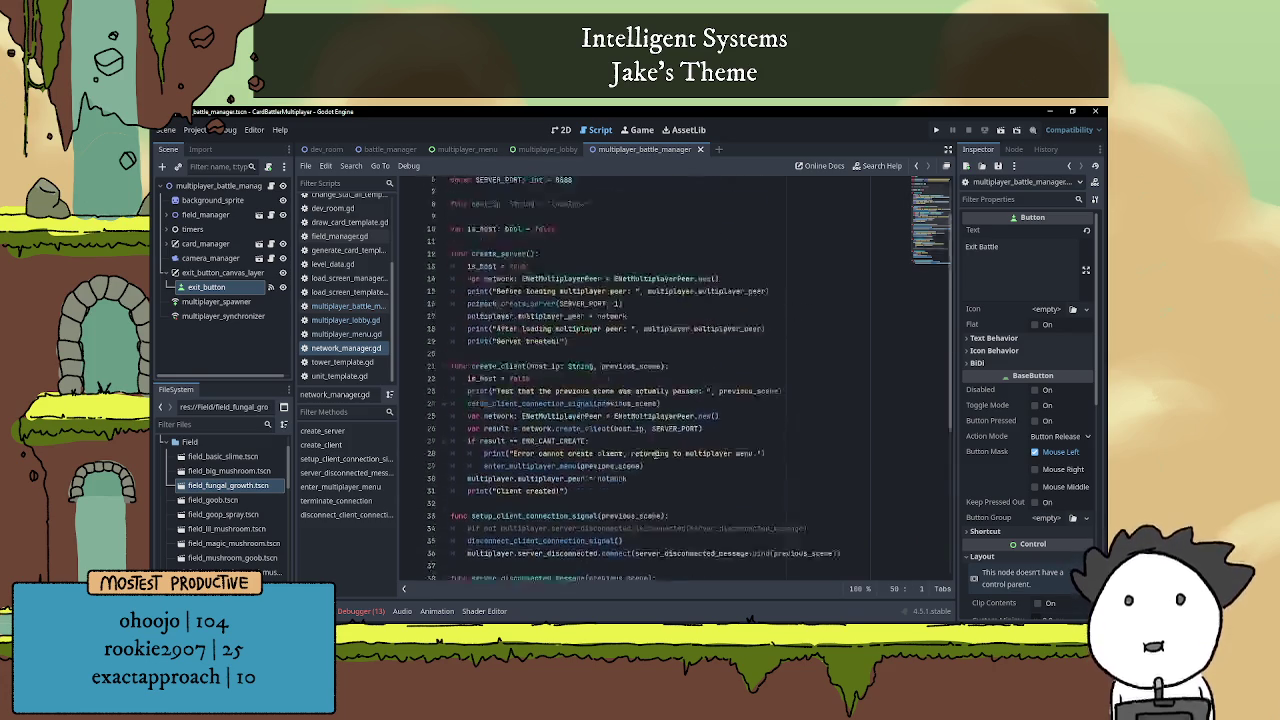
{"action": "mouse_move", "coordinate": [689, 396]}
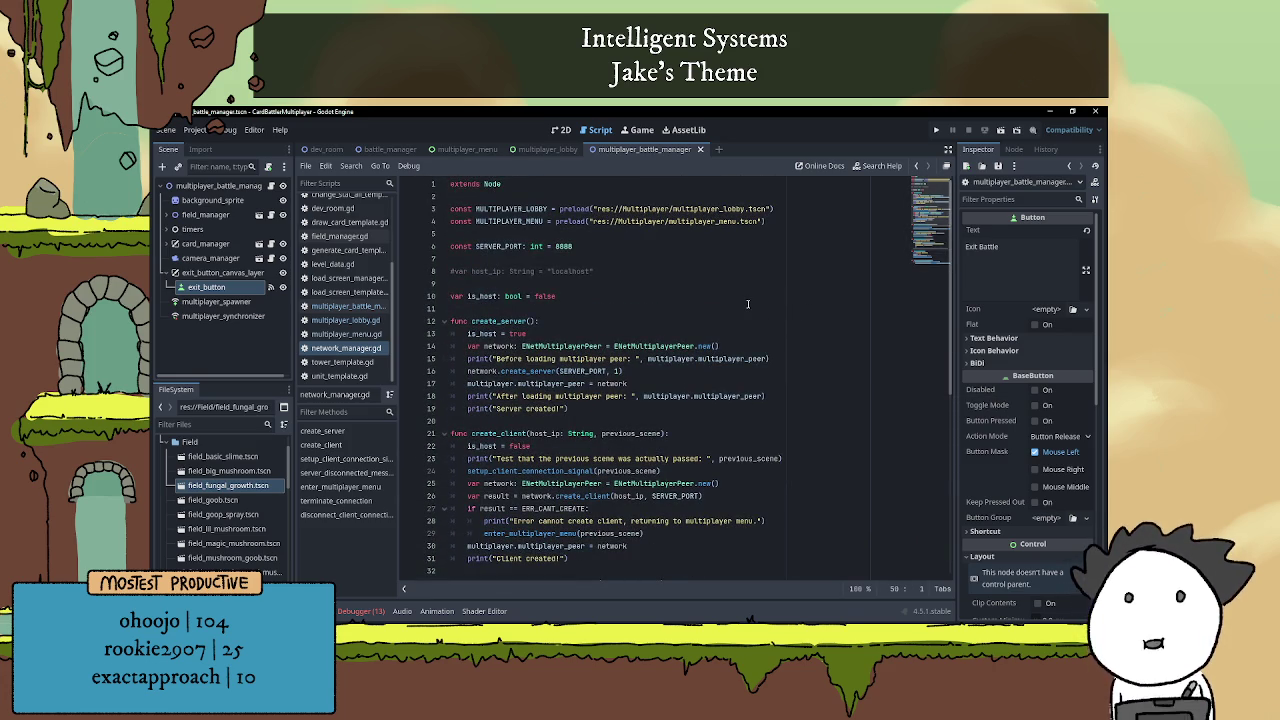
{"action": "left_click", "coordinate": [640, 296]}
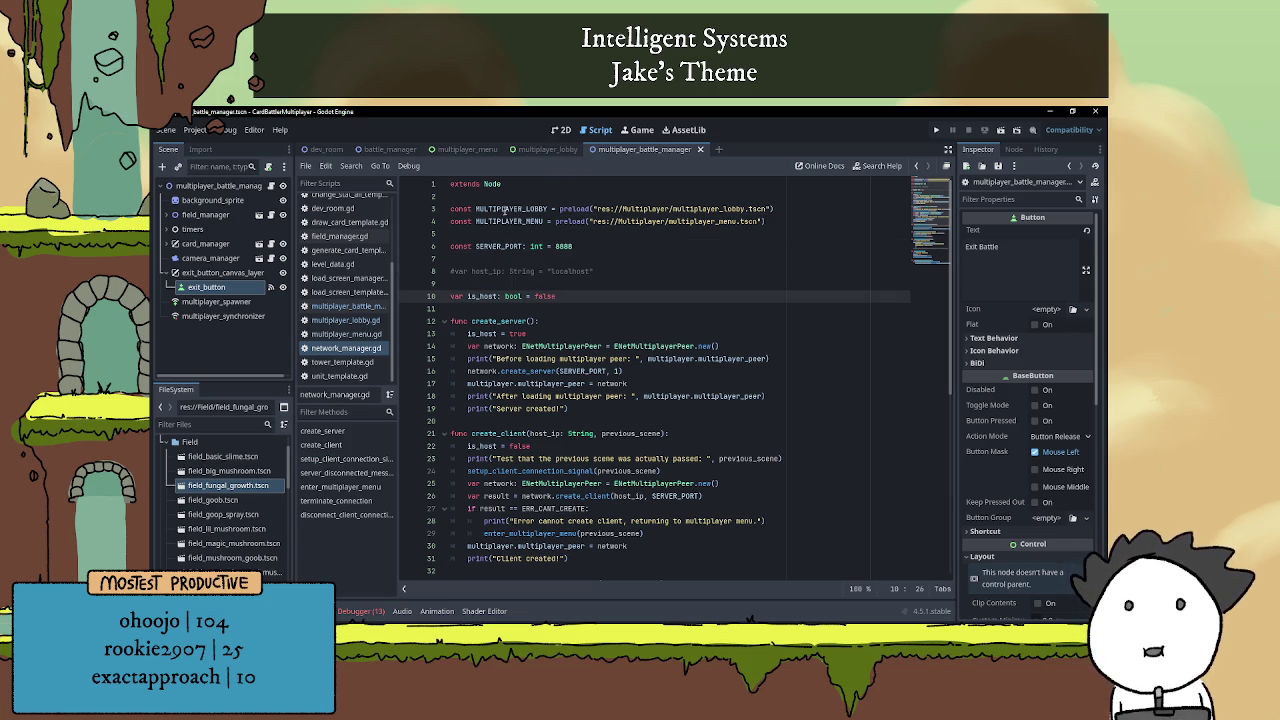
{"action": "left_click", "coordinate": [270, 186]}
{"action": "left_click", "coordinate": [604, 490]}
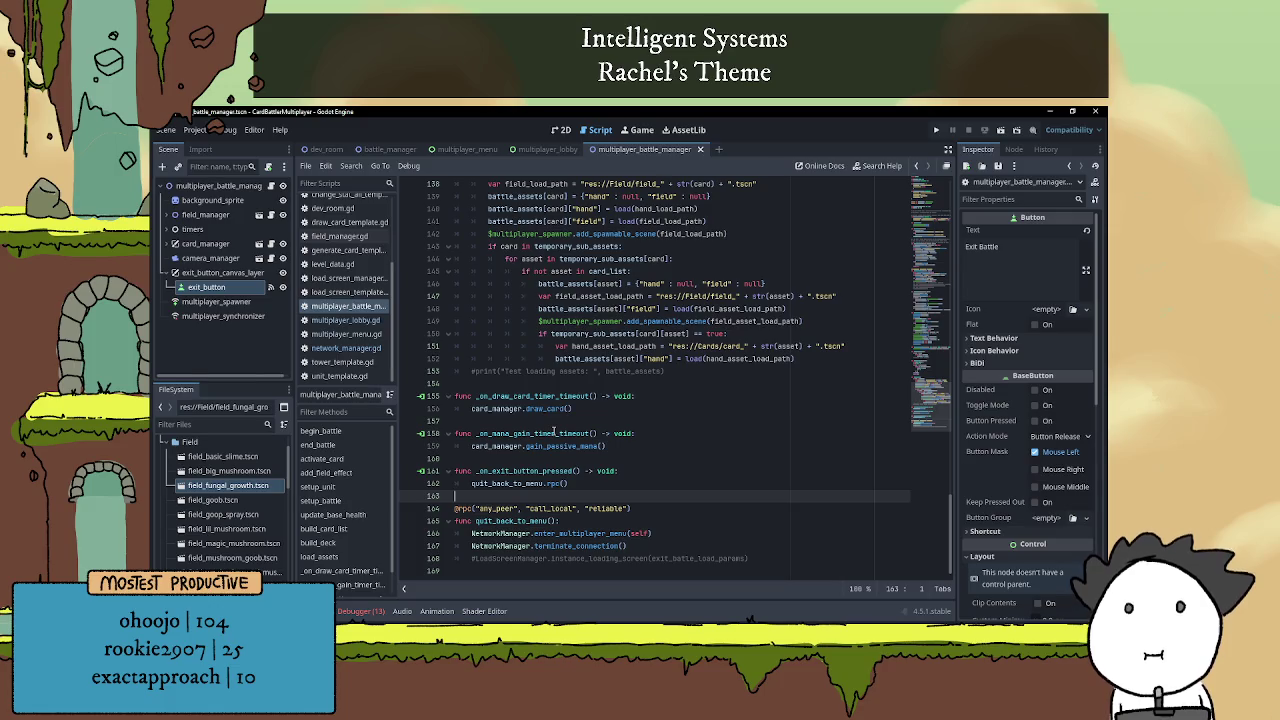
Comment out the quit_back_to_menu RPC function and its call on line 162
{"action": "left_click_drag", "start_coordinate": [628, 548], "coordinate": [441, 514]}
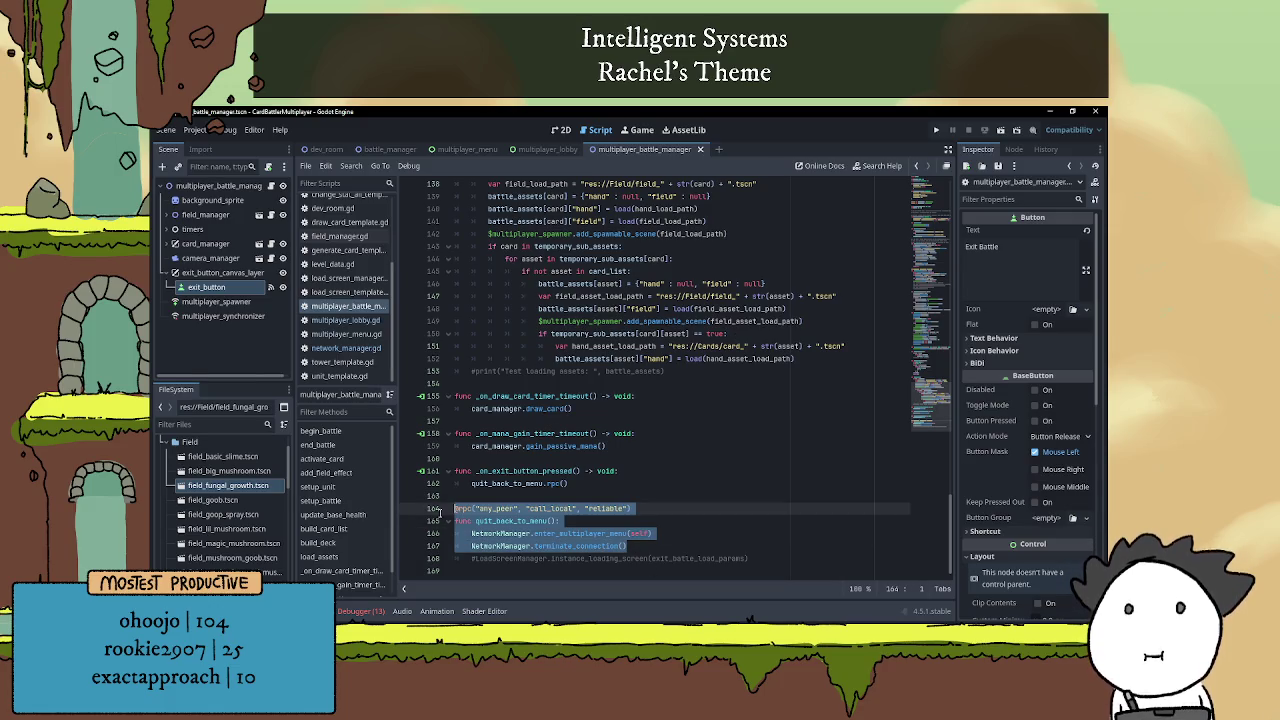
{"action": "key", "text": "ctrl+k"}
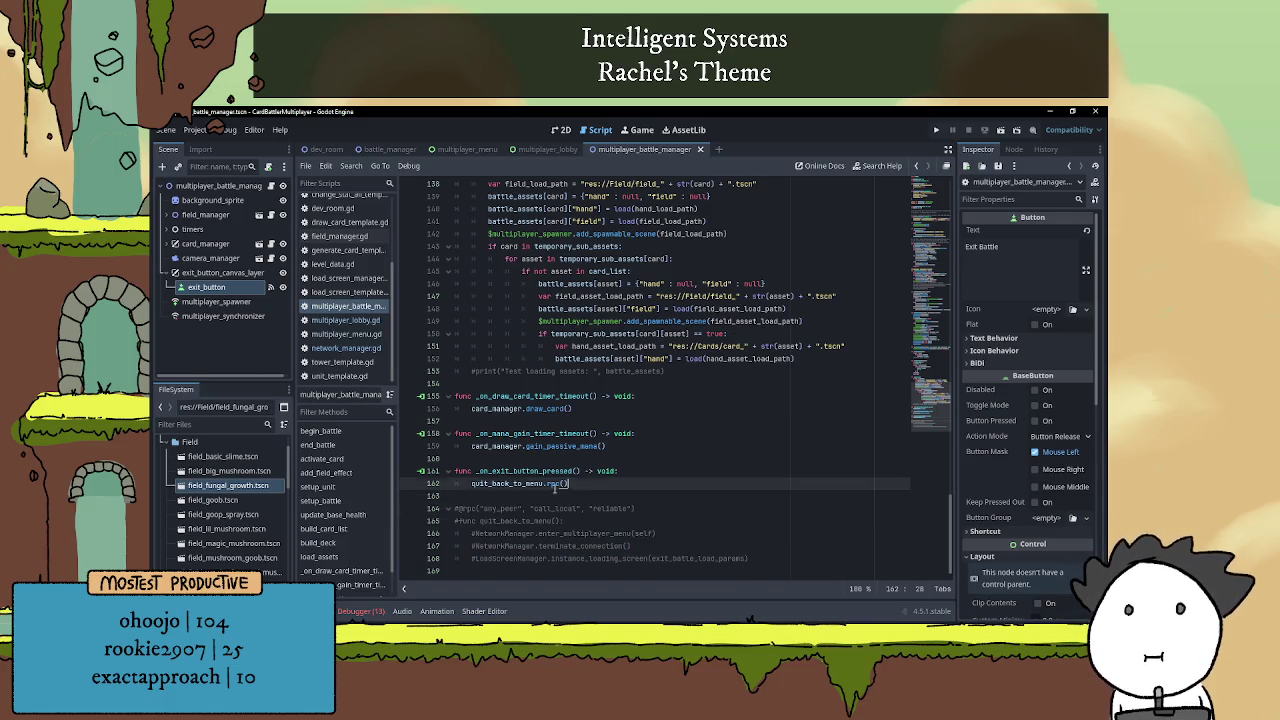
{"action": "left_click_drag", "start_coordinate": [588, 484], "coordinate": [431, 488]}
{"action": "key", "text": "ctrl+k"}
Move the LoadScreenManager.instance_loading_screen(exit_battle_load_params) call from line 169 into _on_exit_button_pressed
{"action": "left_click", "coordinate": [683, 474]}
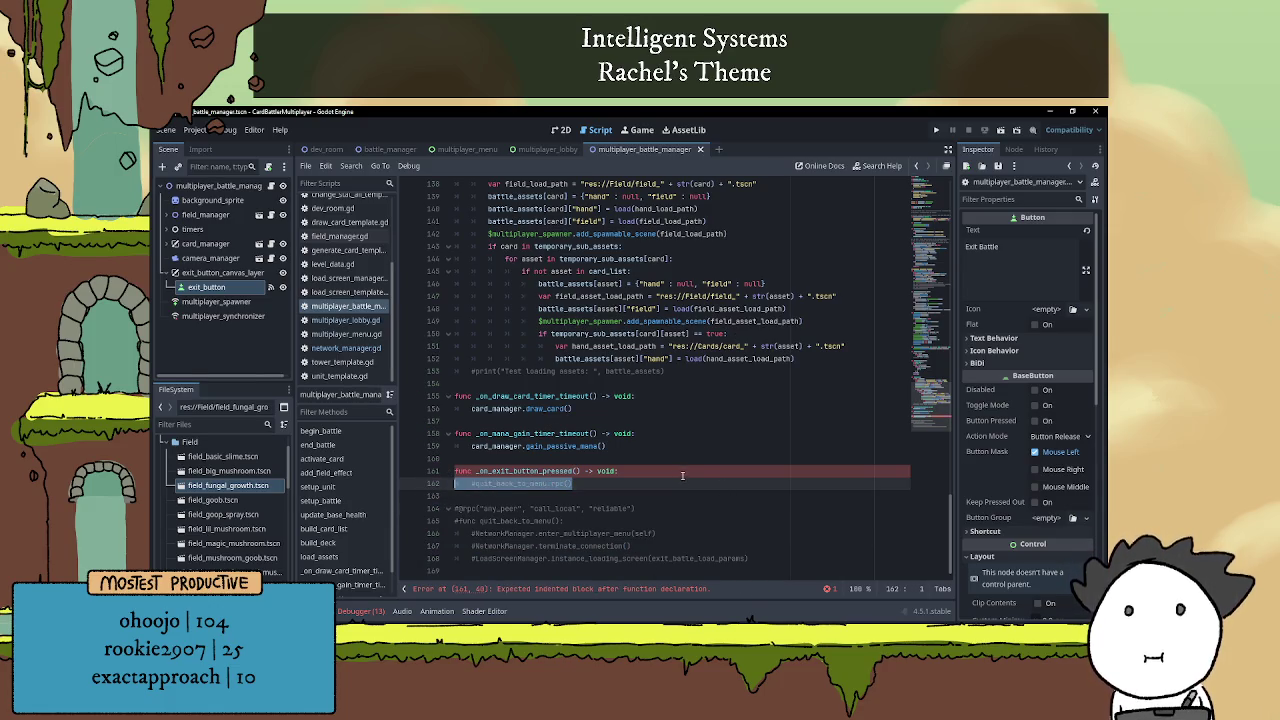
{"action": "key", "text": "Return"}
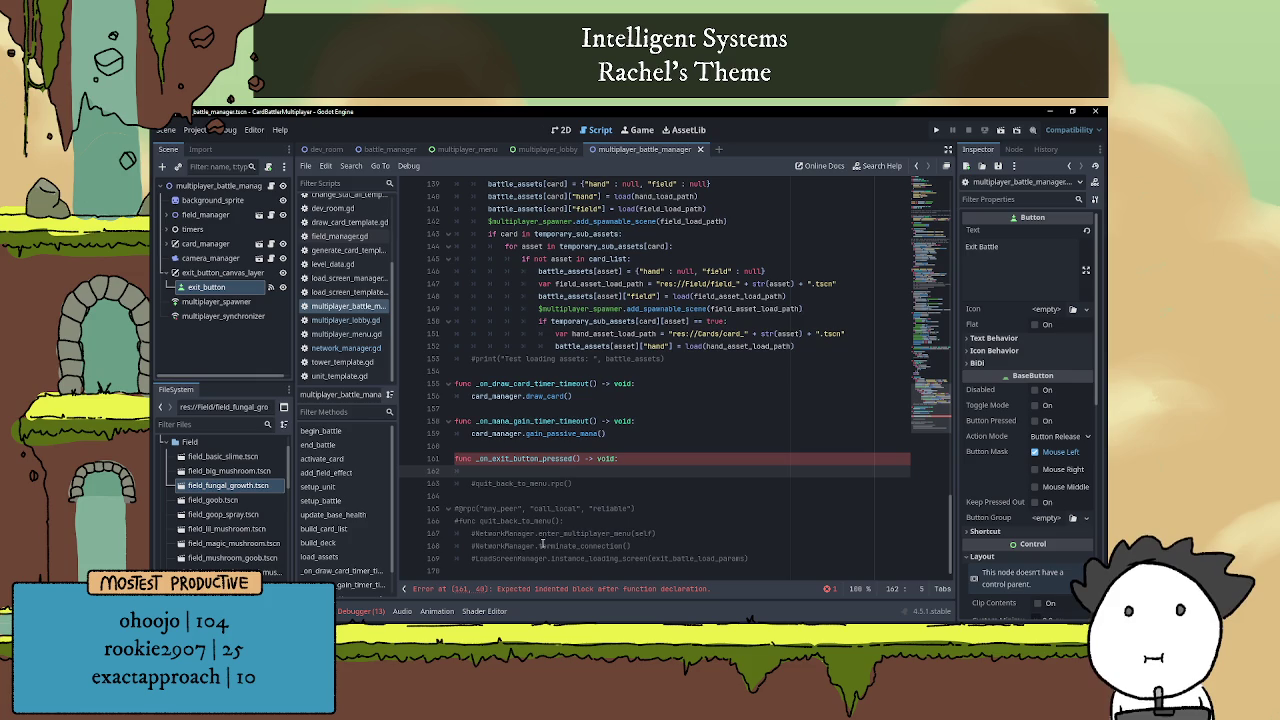
{"action": "left_click_drag", "start_coordinate": [474, 558], "coordinate": [762, 558]}
{"action": "key", "text": "ctrl+c"}
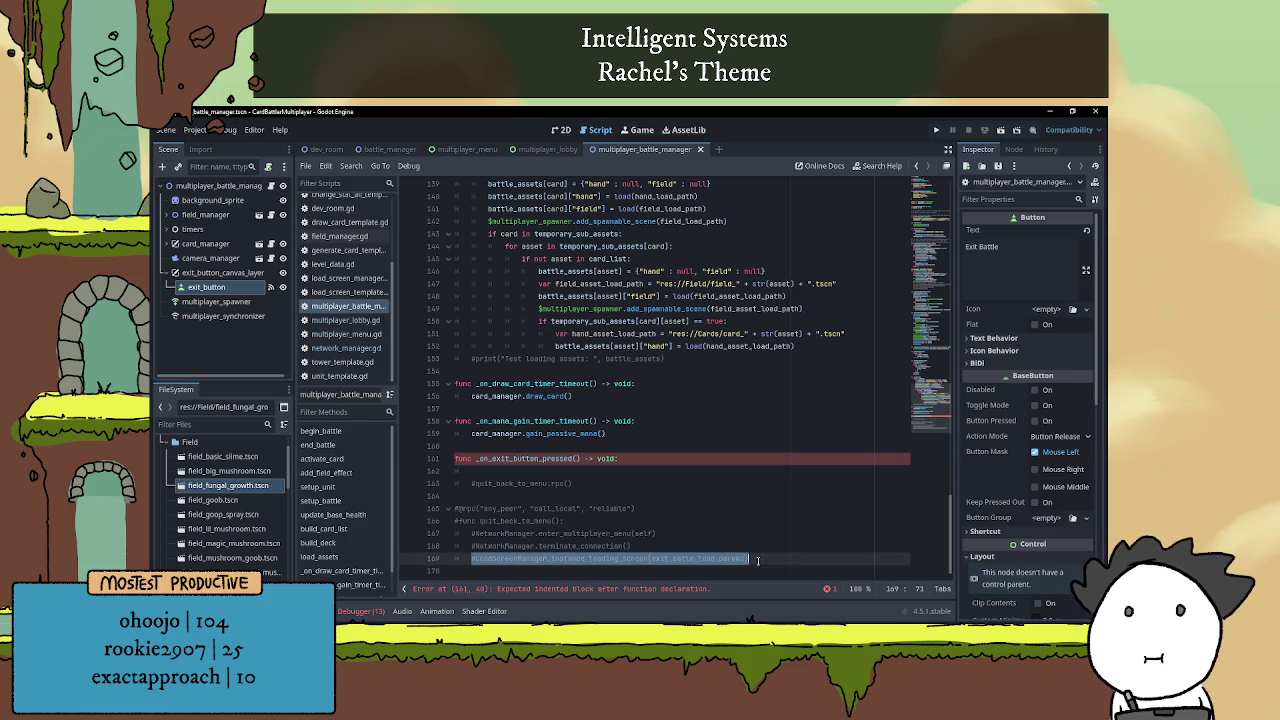
{"action": "key", "text": "BackSpace"}
{"action": "key", "text": "BackSpace"}
{"action": "key", "text": "BackSpace"}
{"action": "left_click", "coordinate": [508, 472]}
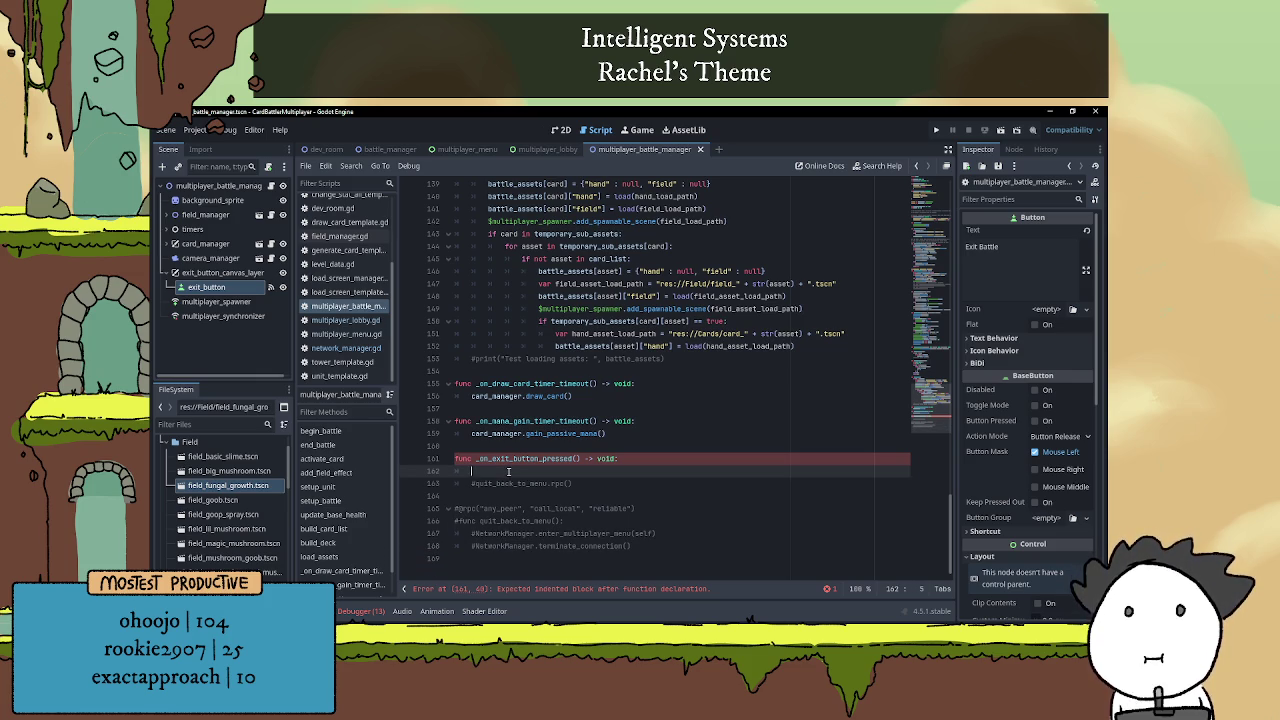
{"action": "key", "text": "ctrl+v"}
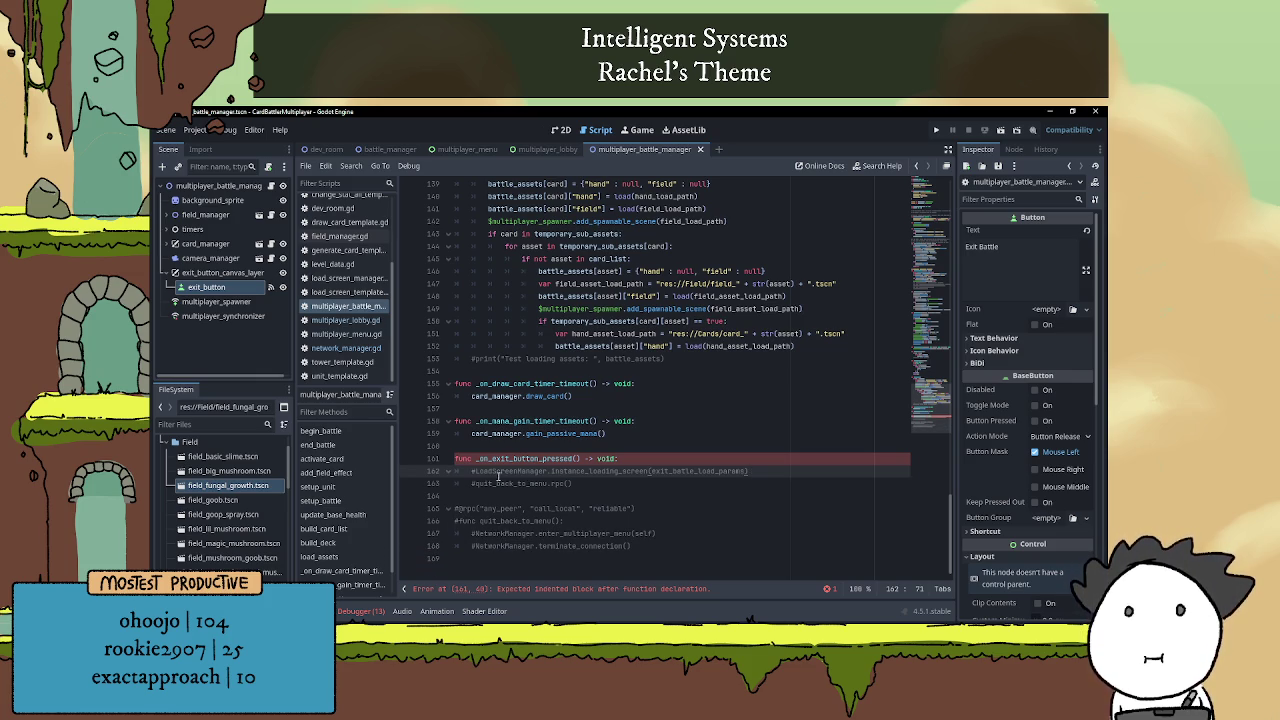
{"action": "key", "text": "BackSpace"}
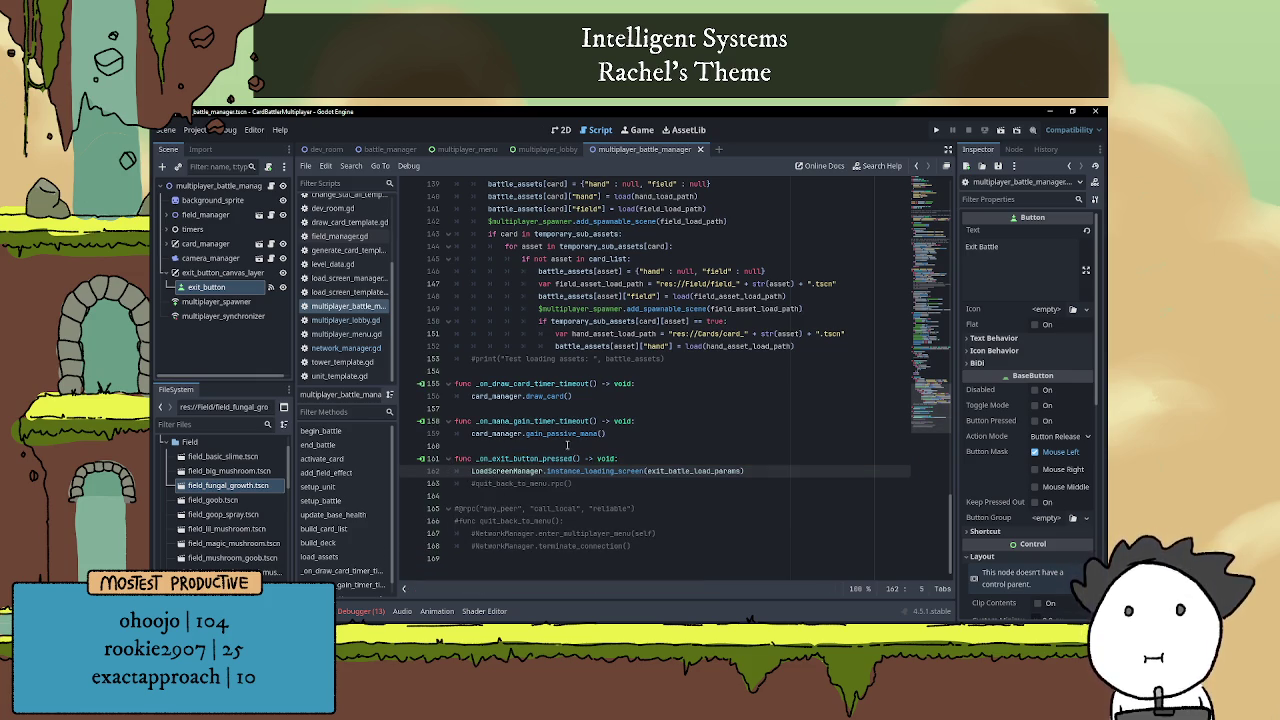
{"action": "left_click", "coordinate": [586, 447]}
{"action": "left_click", "coordinate": [642, 496]}
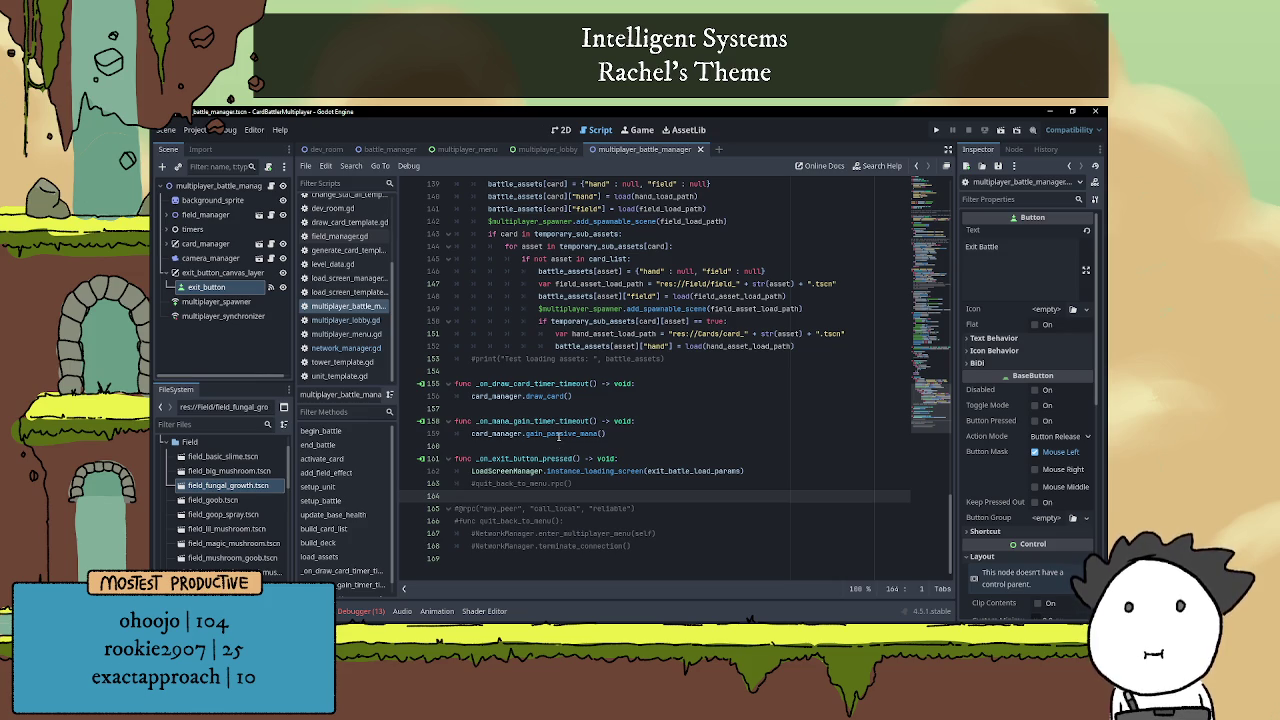
{"action": "left_click", "coordinate": [587, 447]}
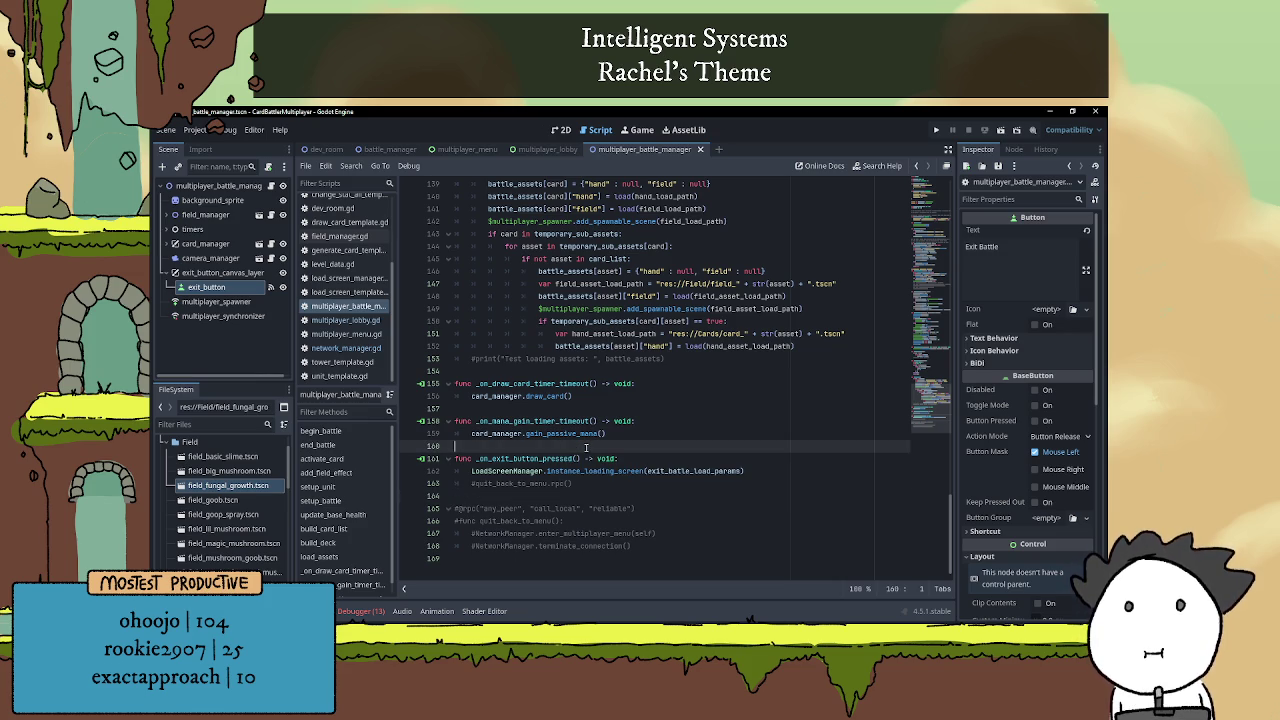